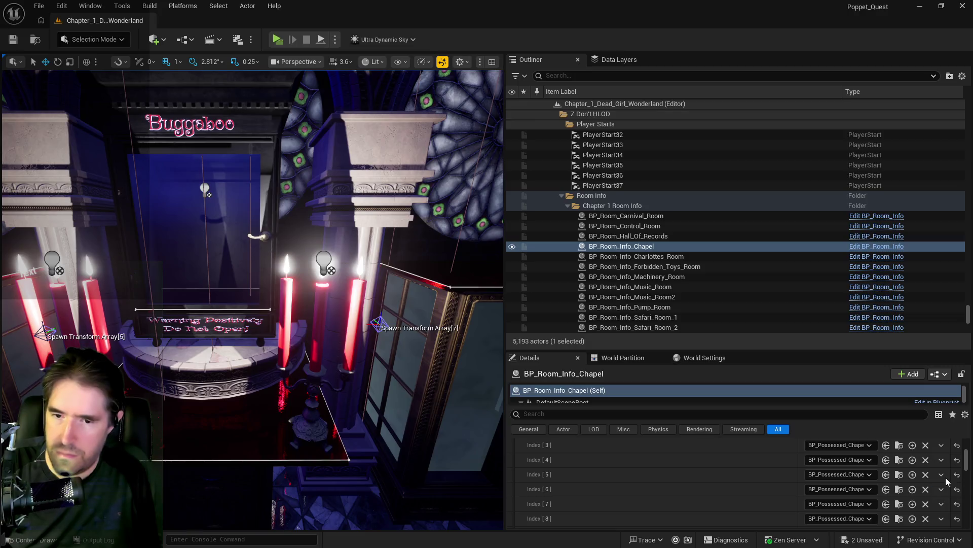
Delete Spawn Transform Array entries 7 and 5, plus one more entry, from BP_Room_Info_Chapel.
scroll(767, 502, down, 2)
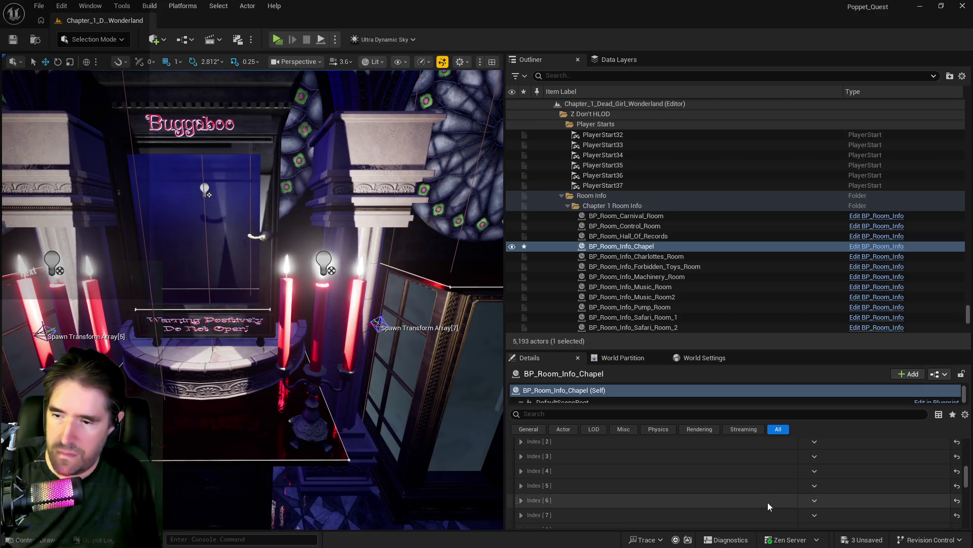
click(815, 498)
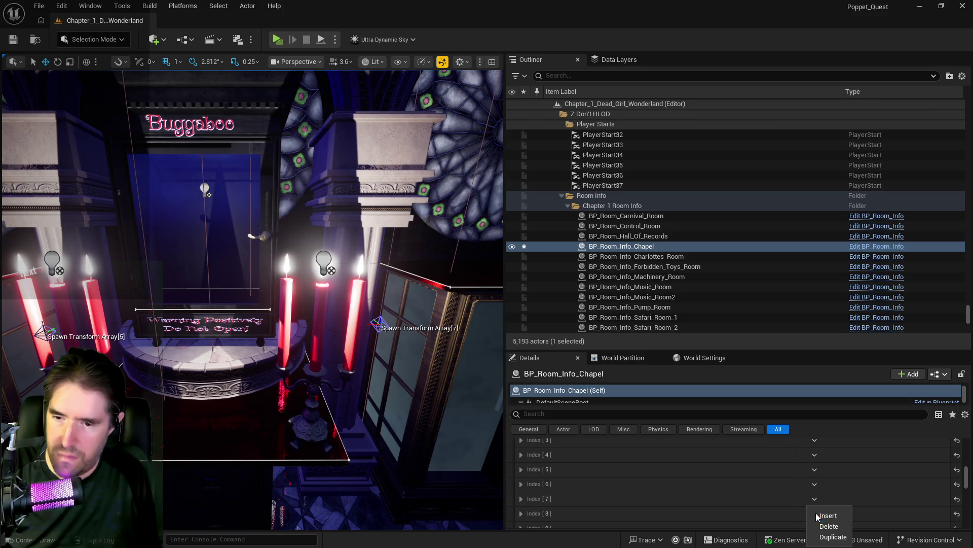
click(813, 525)
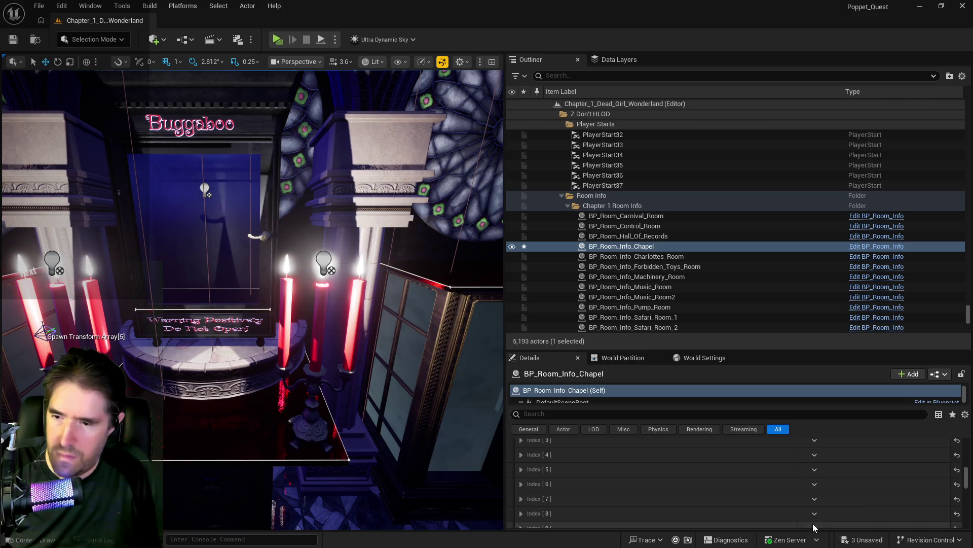
click(814, 468)
click(817, 496)
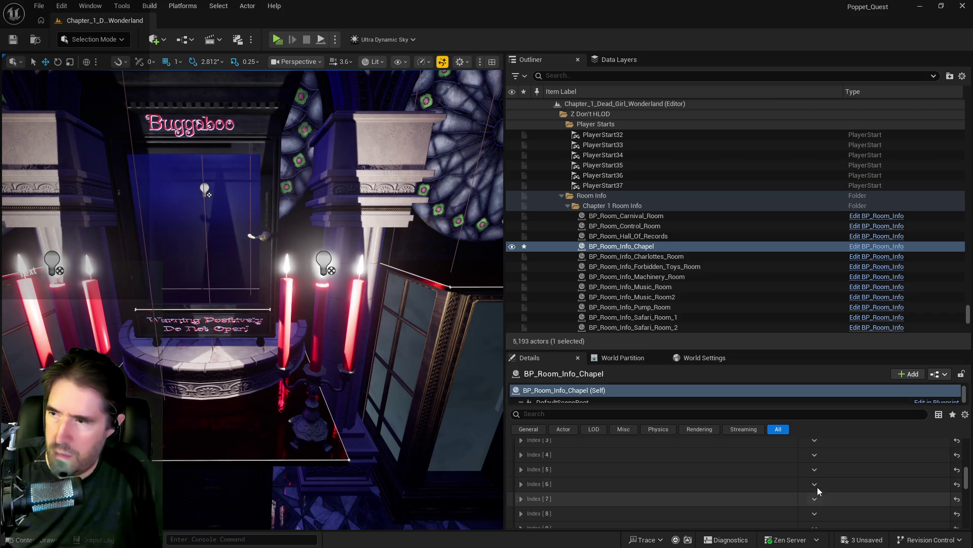
scroll(815, 475, up, 3)
scroll(814, 475, up, 5)
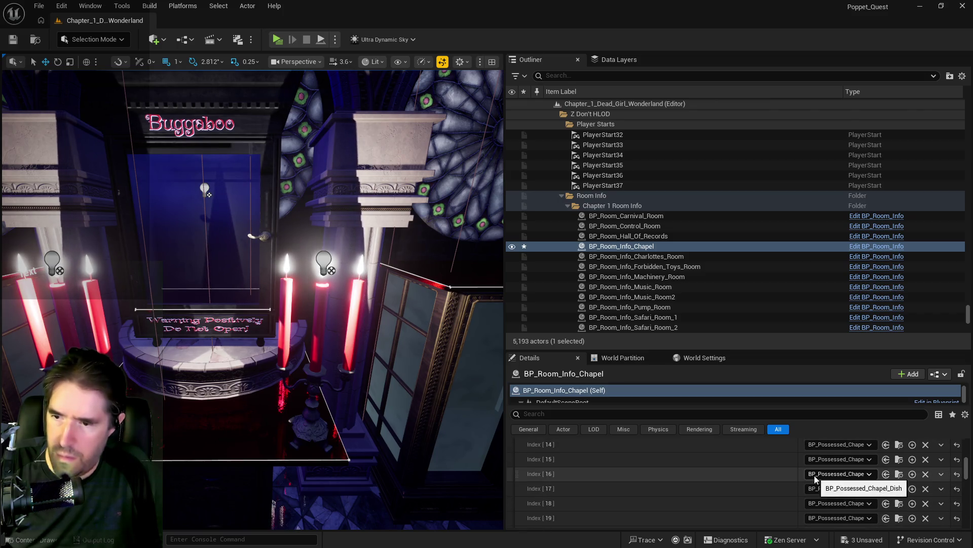
scroll(814, 475, up, 3)
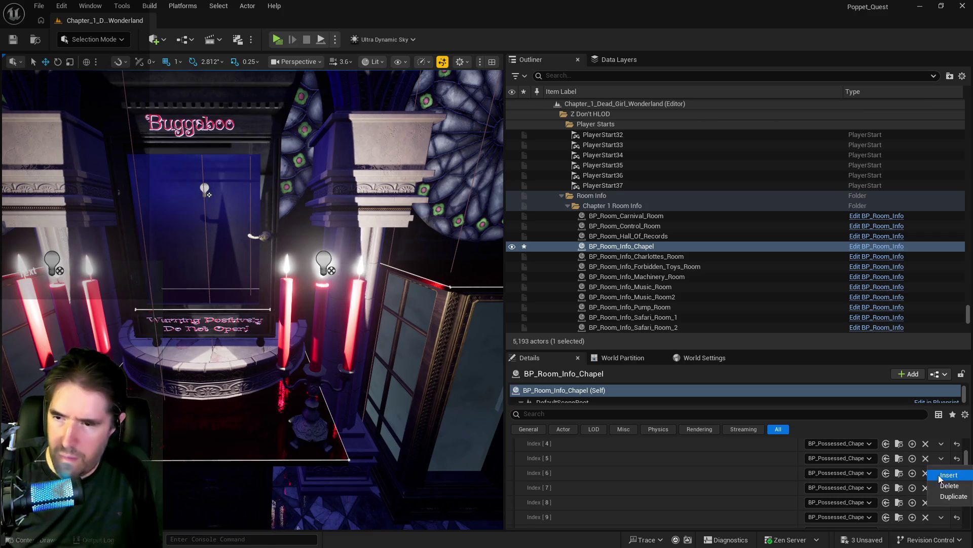
click(938, 486)
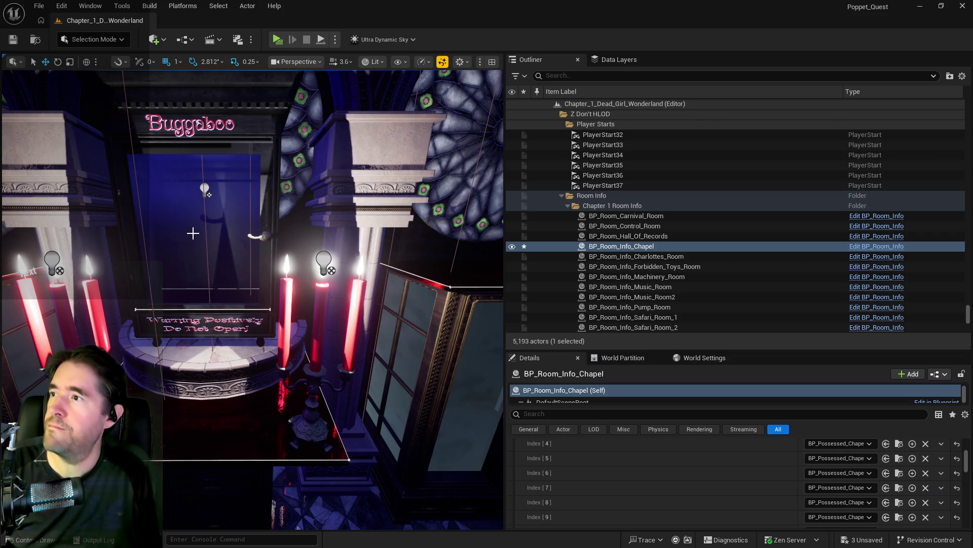
drag(191, 233, 193, 233)
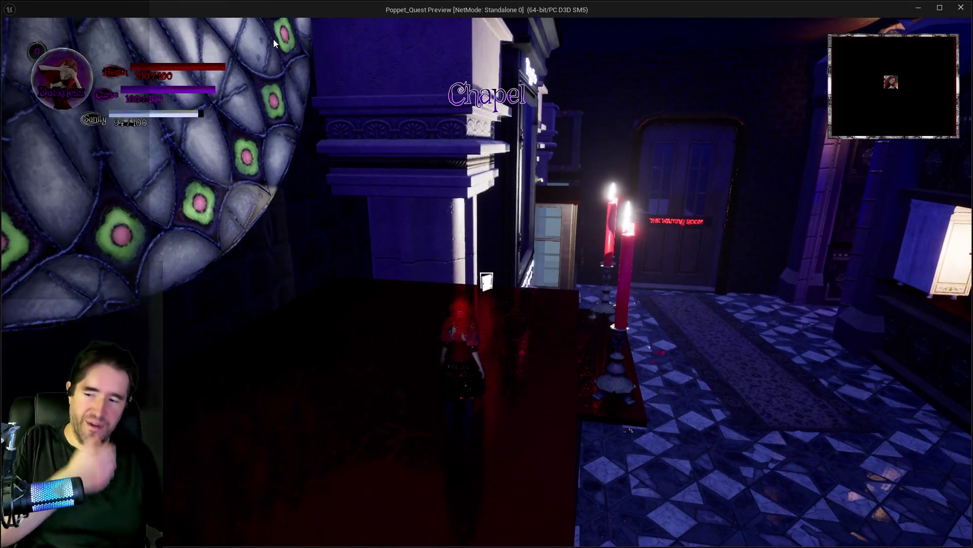
Start the play preview and walk the character past The Waiting Room door and across the panels.
click(273, 38)
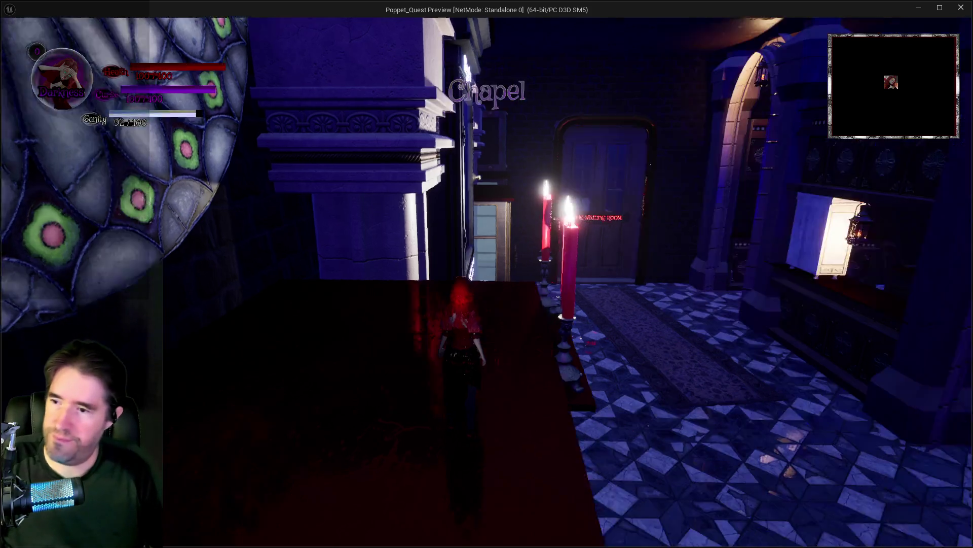
key(w)
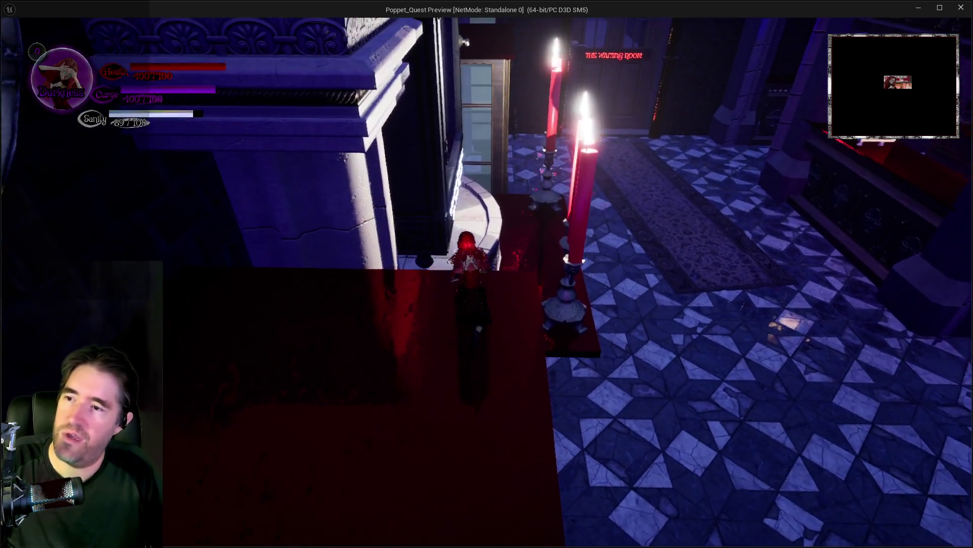
key(w)
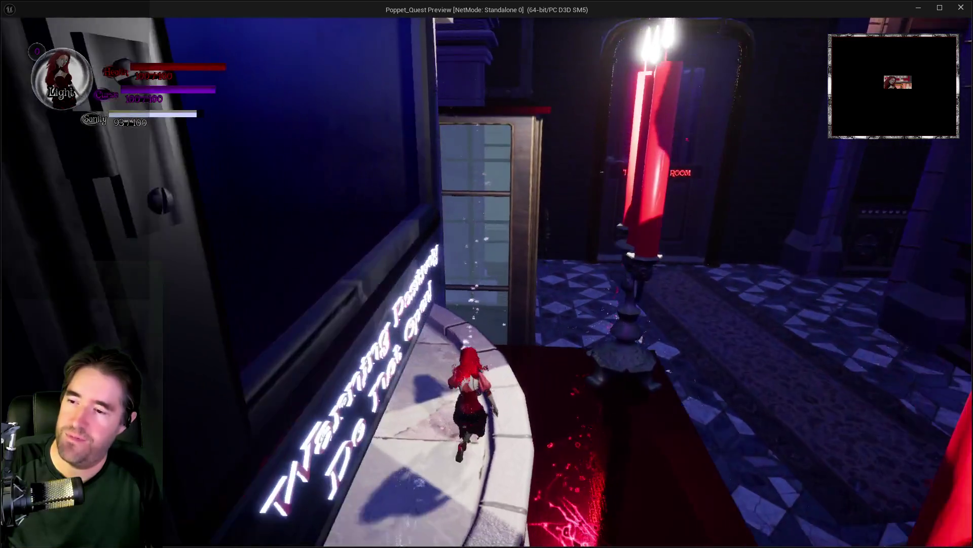
key(space)
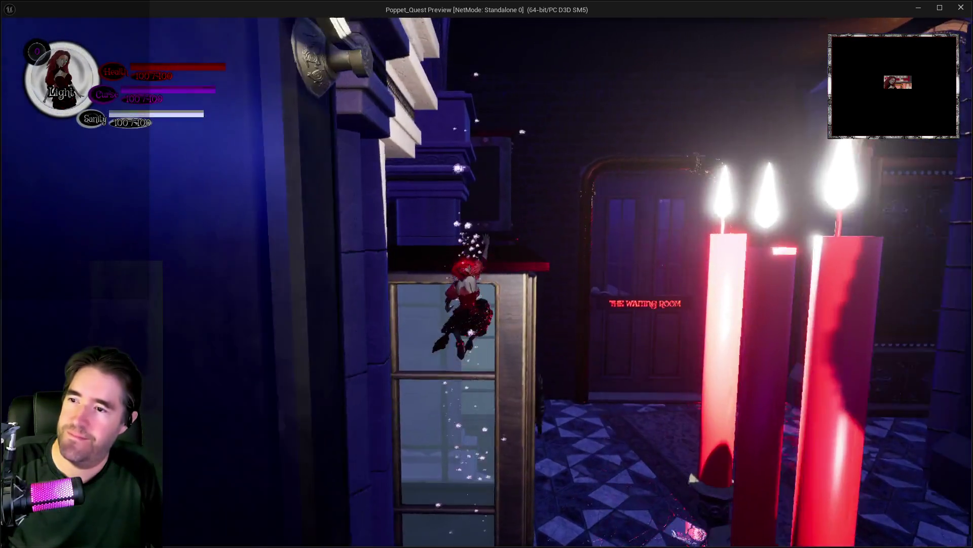
key(w)
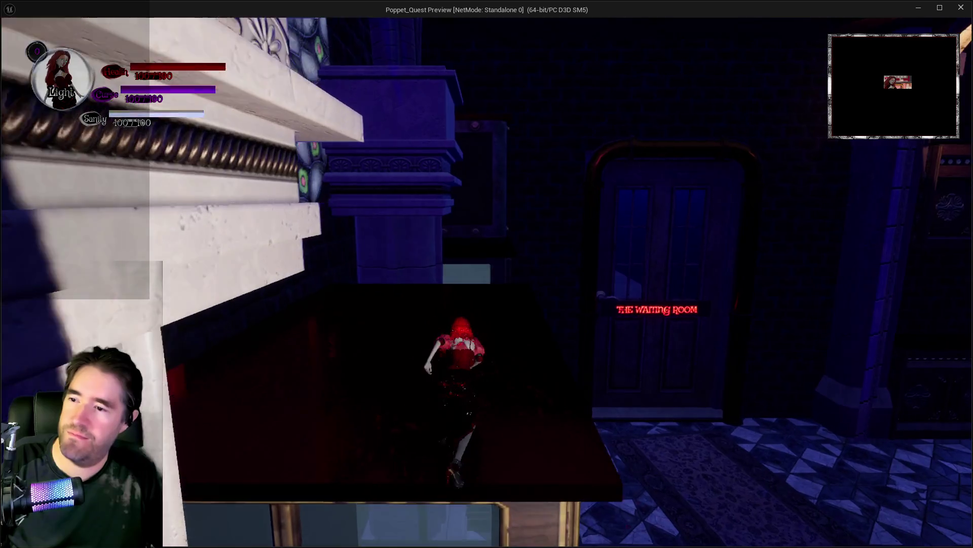
key(w)
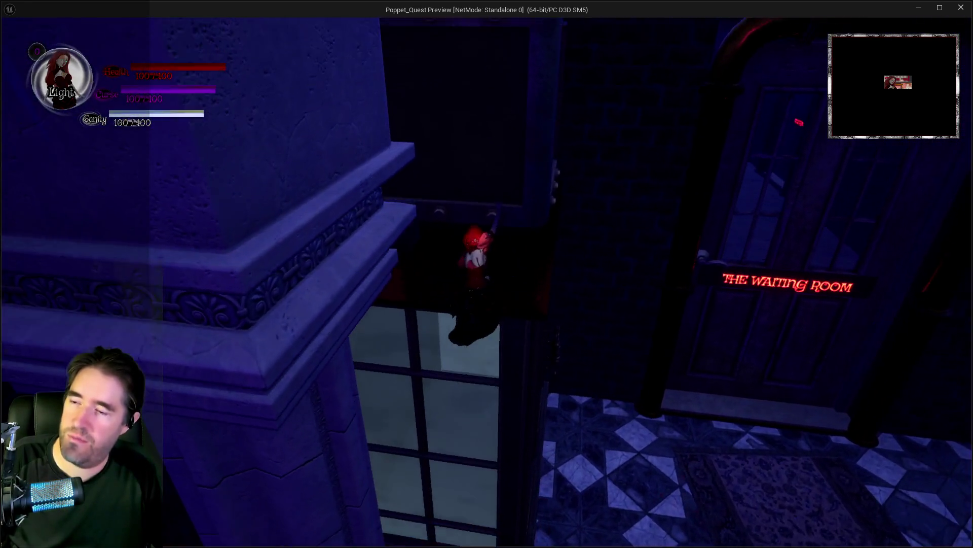
key(w)
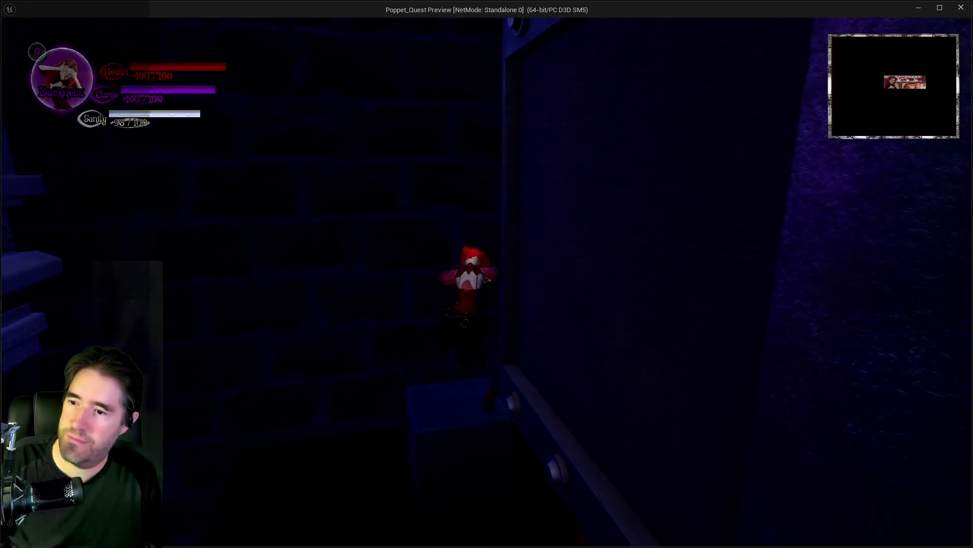
key(w)
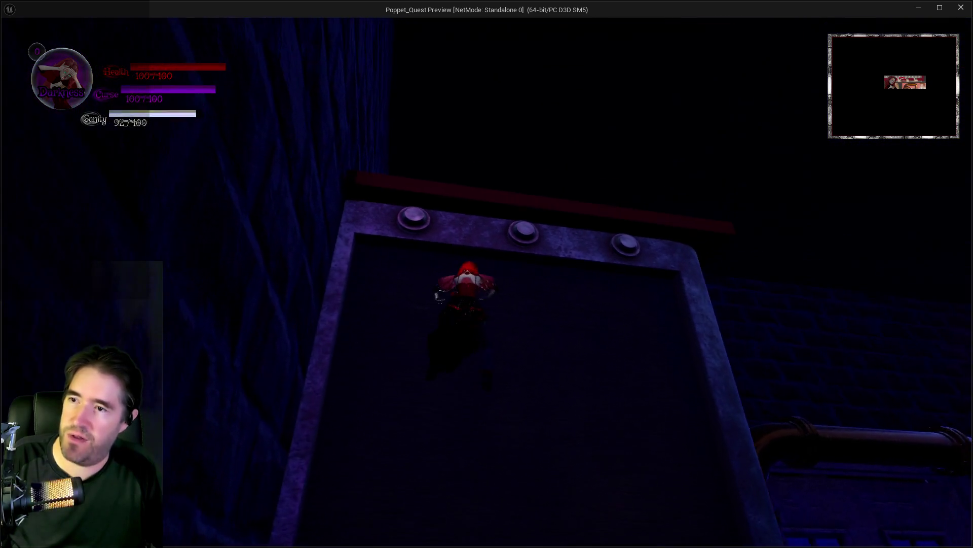
key(w)
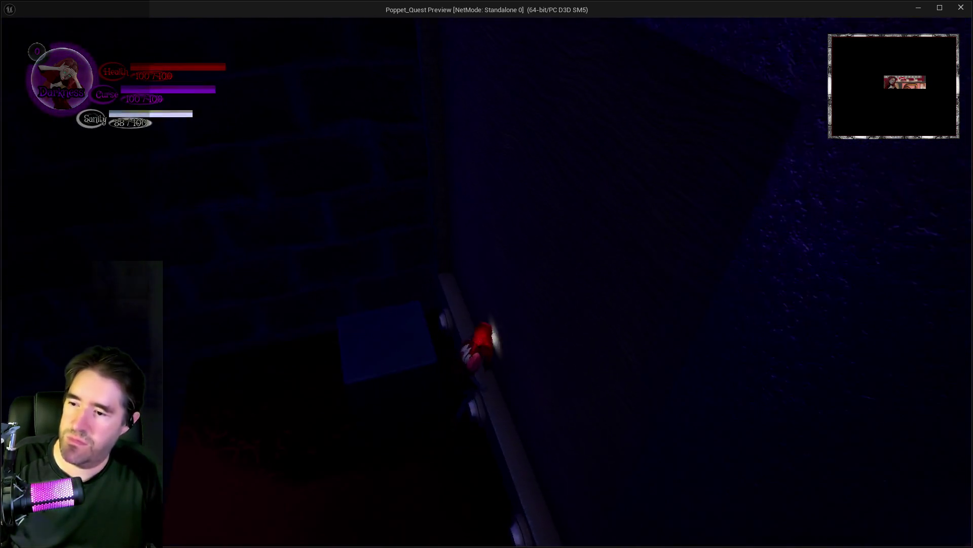
key(w)
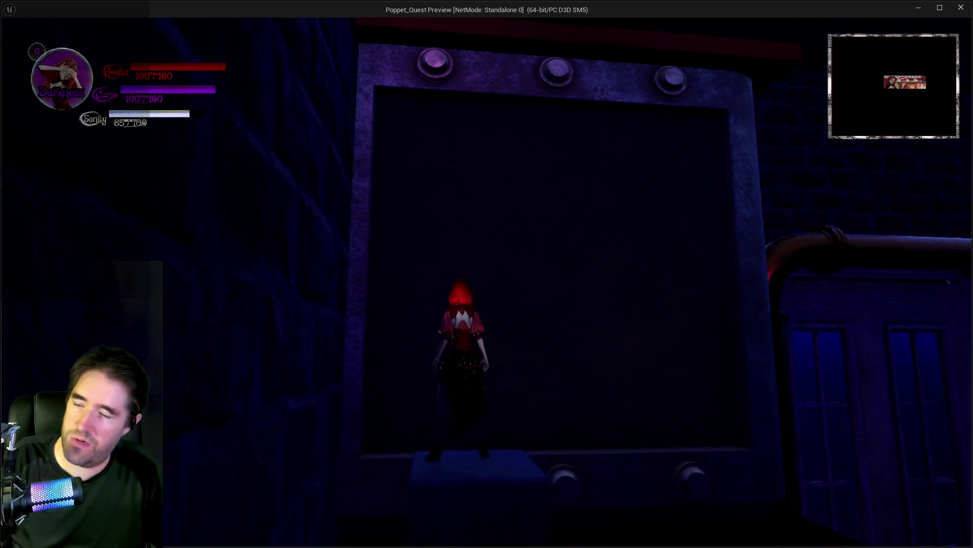
key(w)
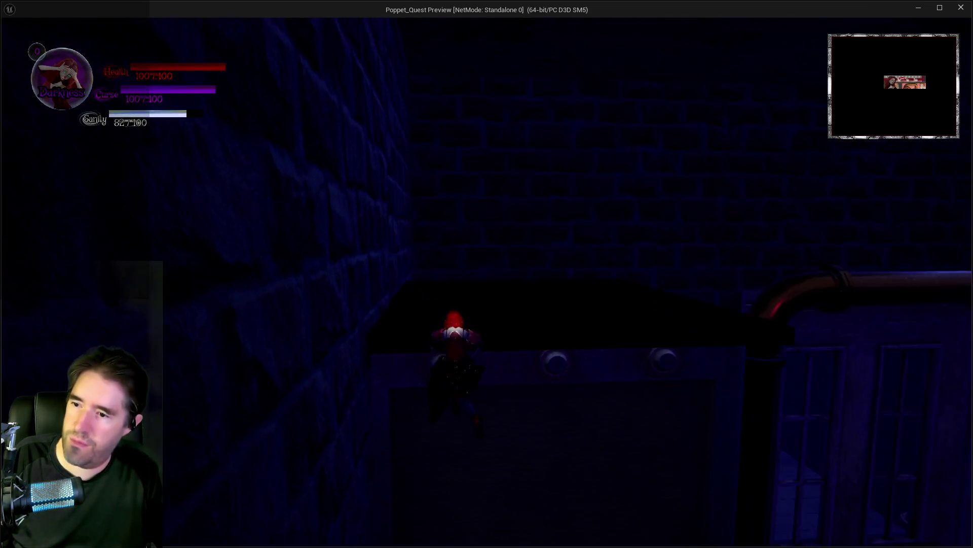
key(w)
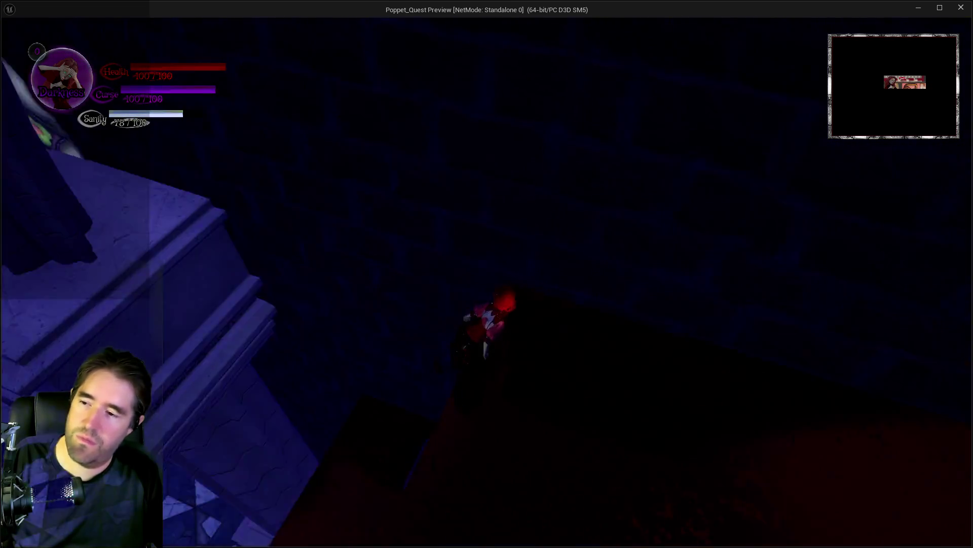
Walk the character past the framed panel and railing into the chapel's tiled hall, then stop the preview.
key(w)
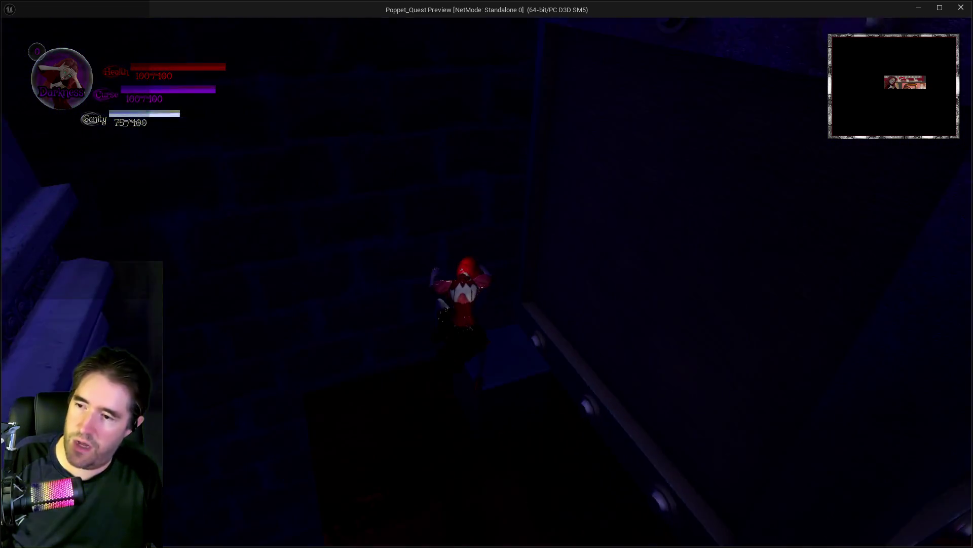
key(w)
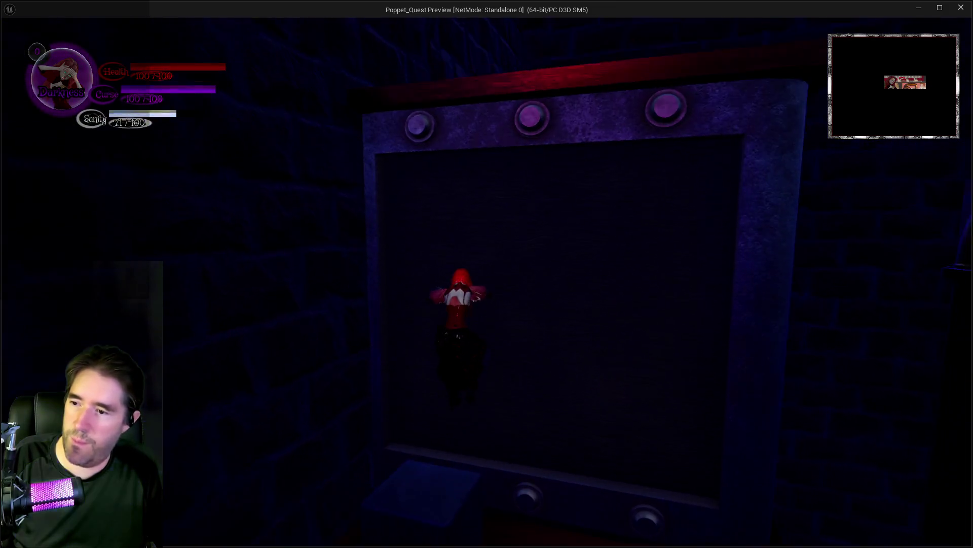
key(w)
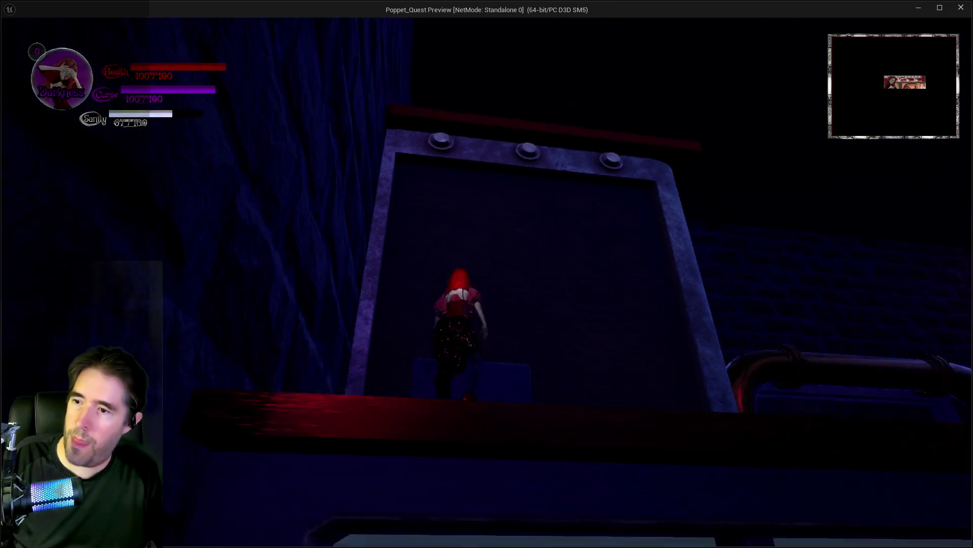
key(w)
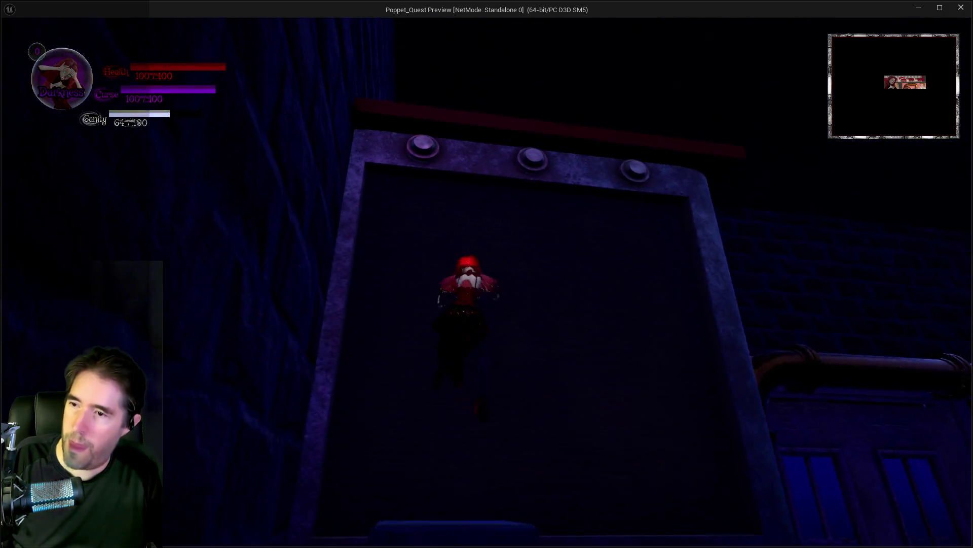
key(w)
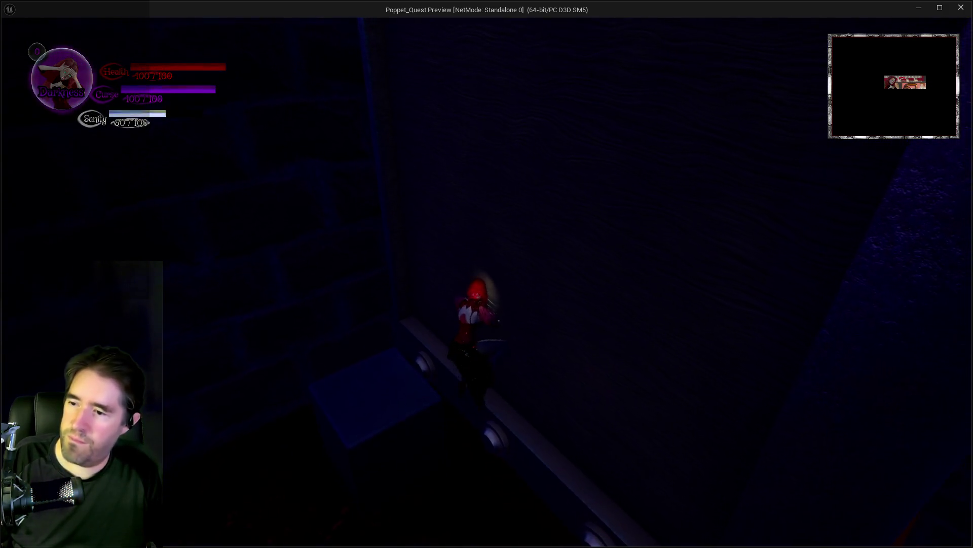
key(w)
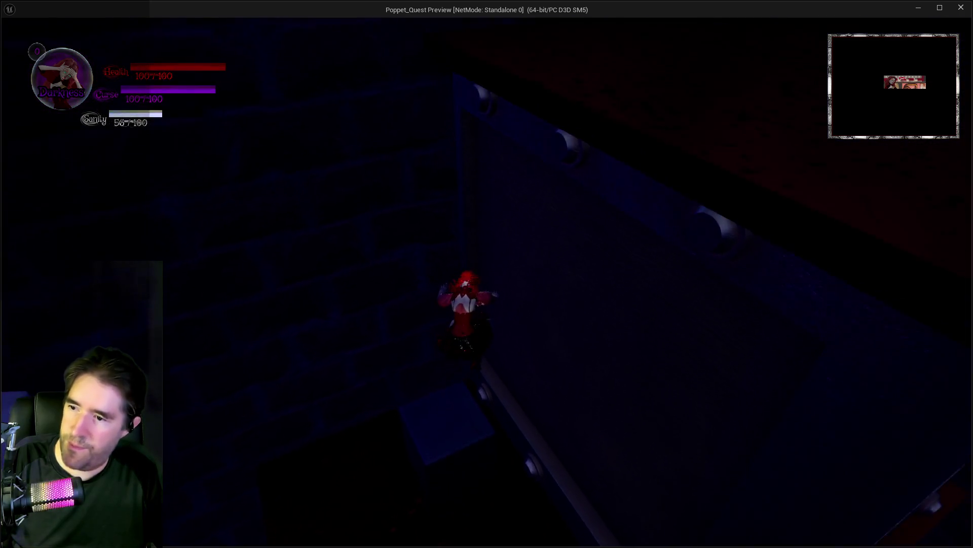
key(w)
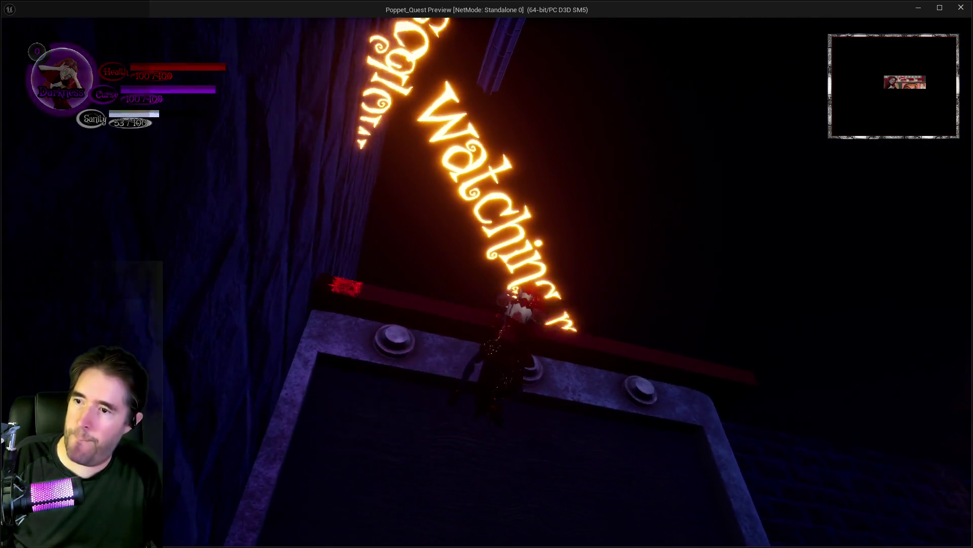
key(w)
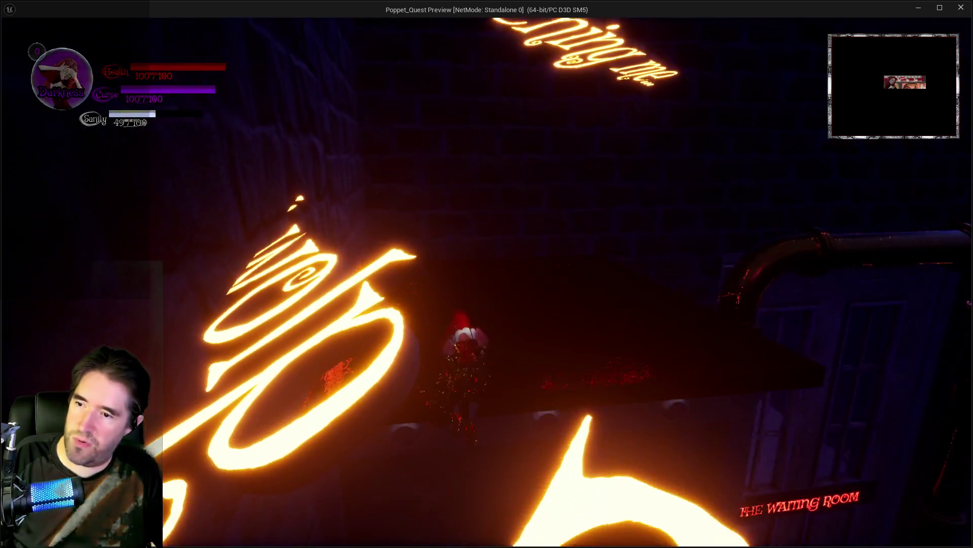
key(w)
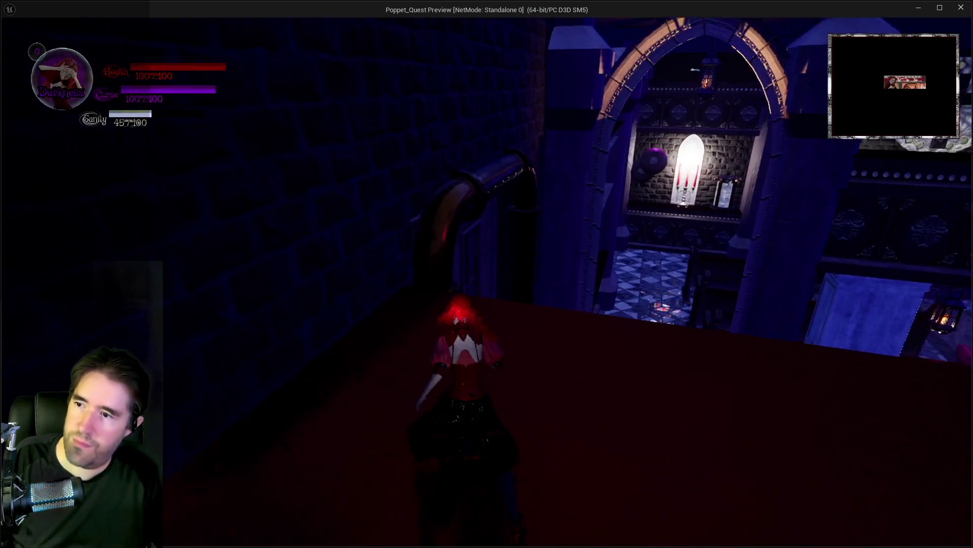
key(w)
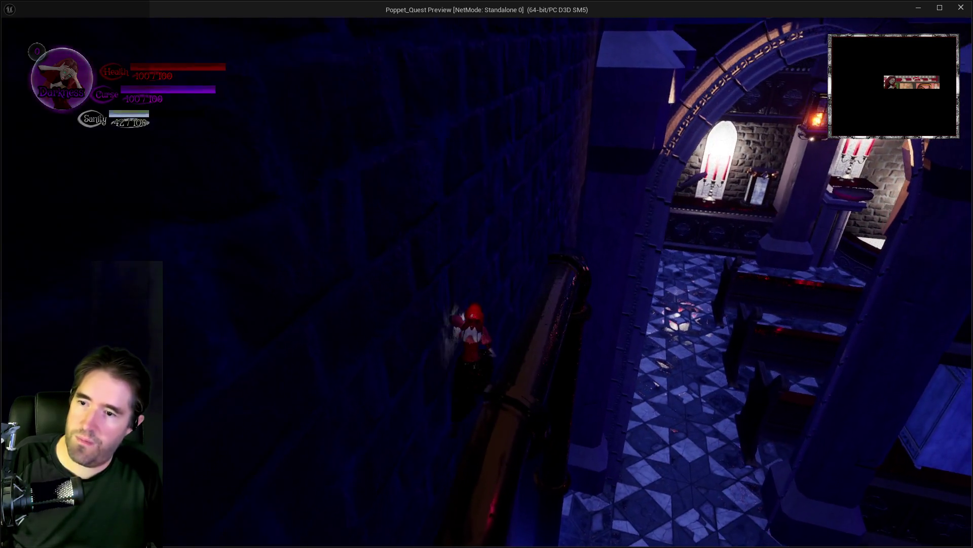
key(w)
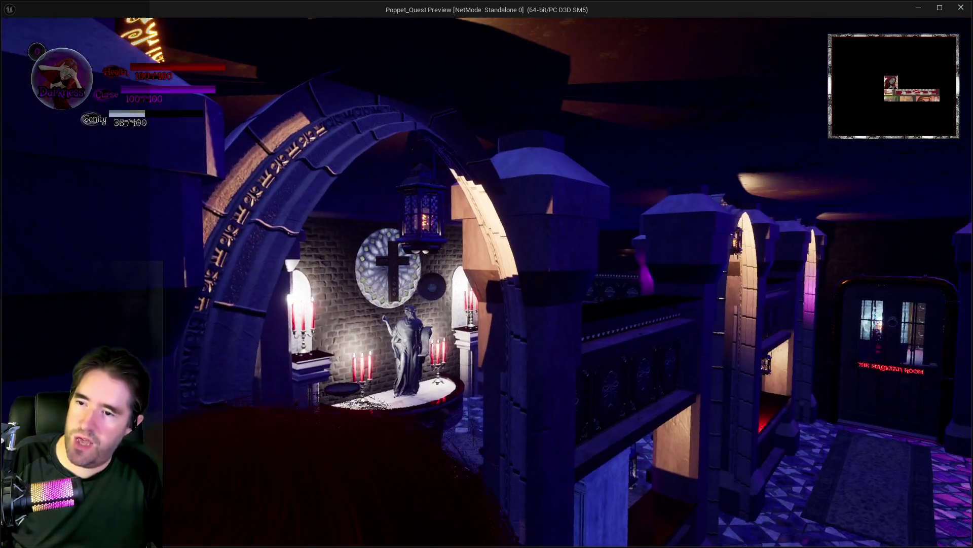
key(w)
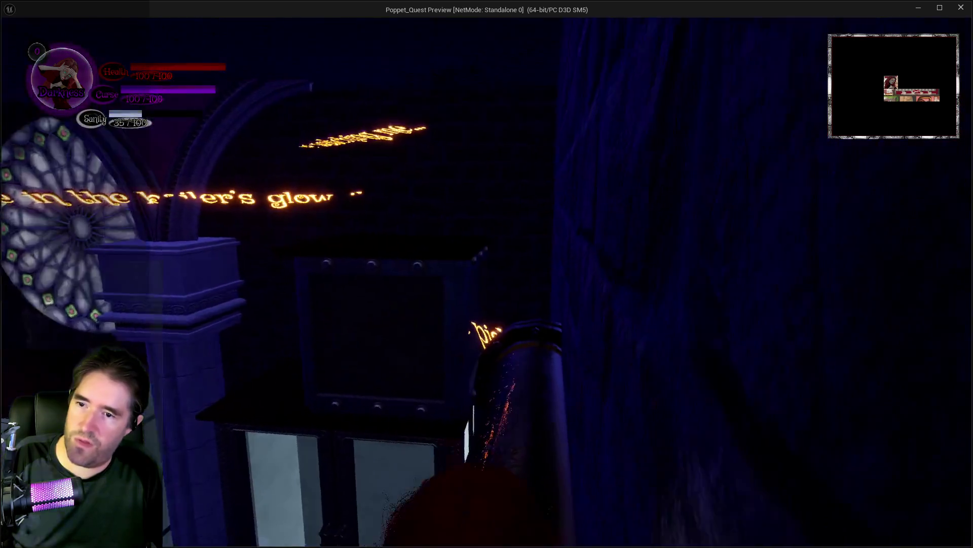
key(w)
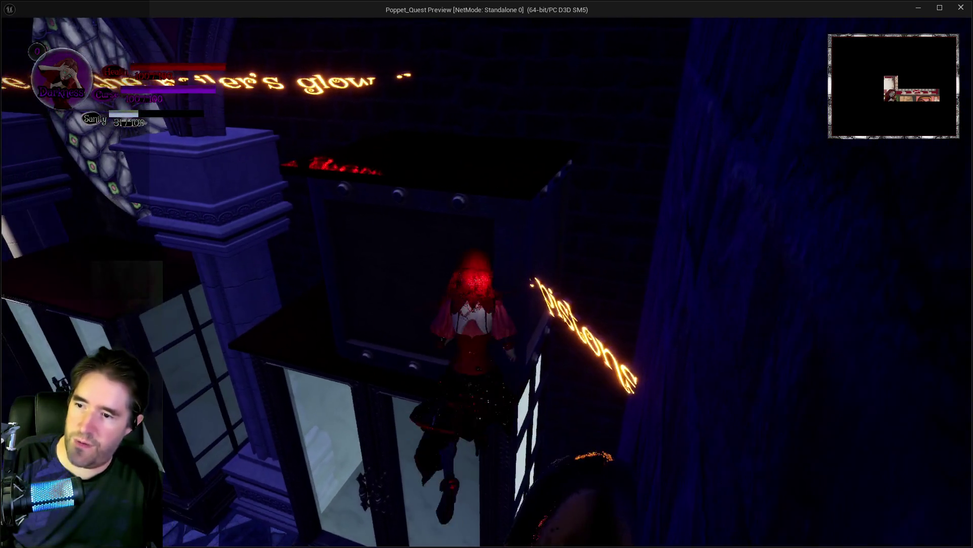
key(w)
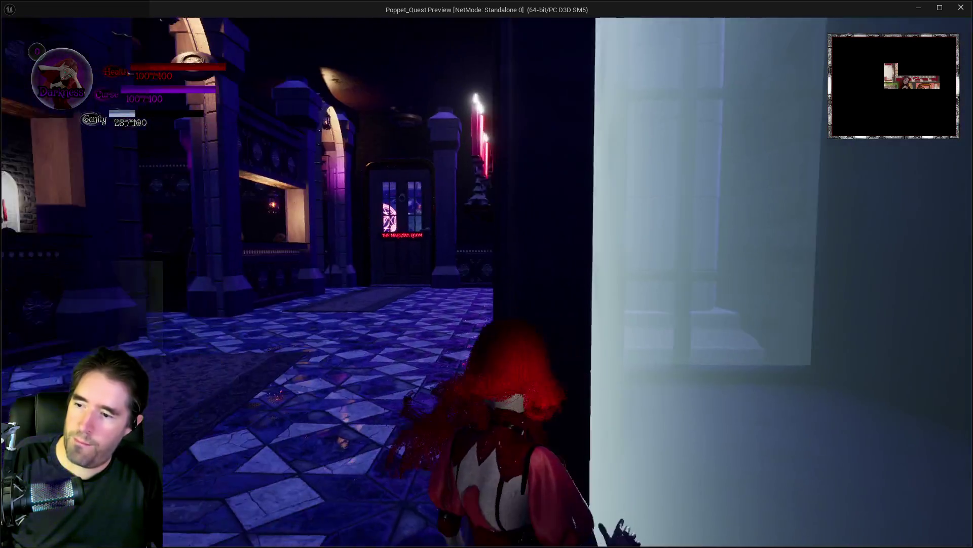
key(w)
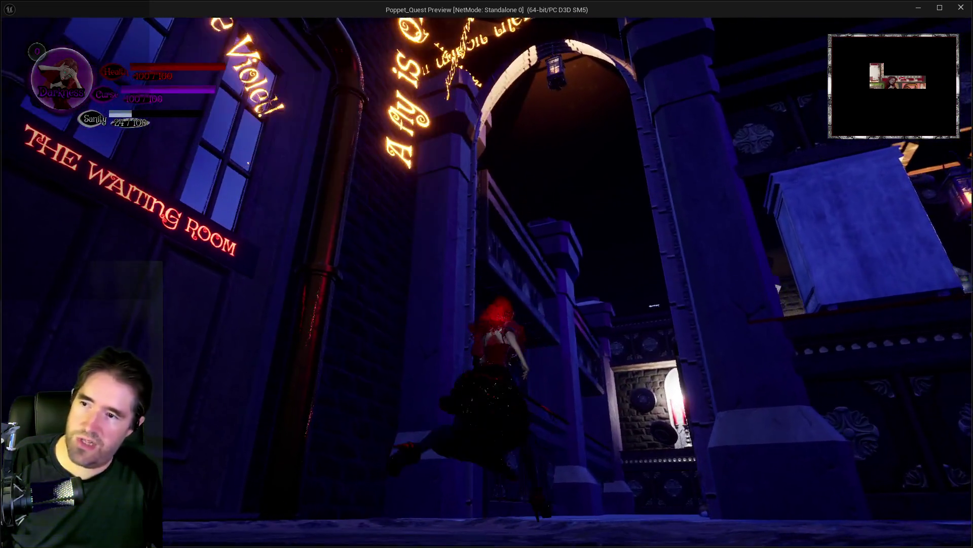
key(Escape)
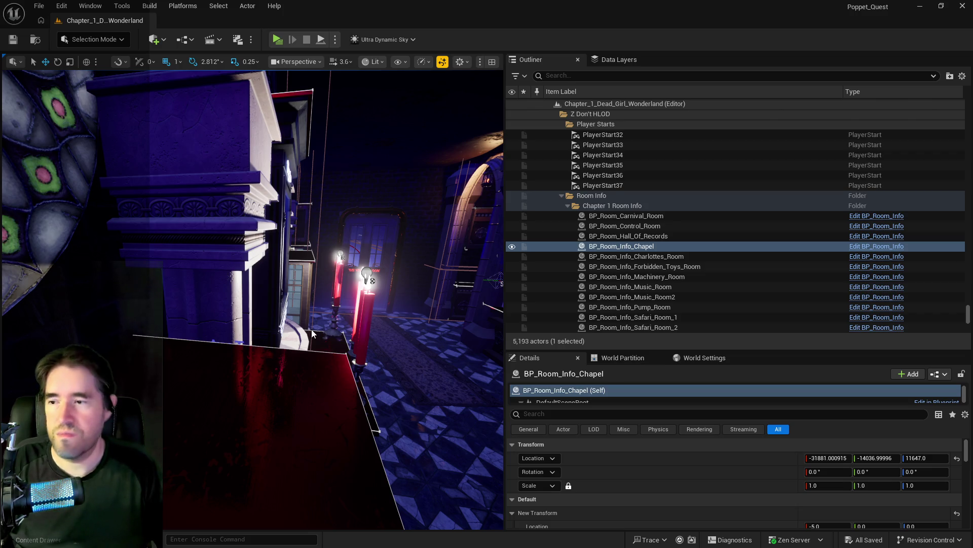
Delete the stray Moveable_Parent actor near the gilded cabinet.
drag(312, 333, 335, 332)
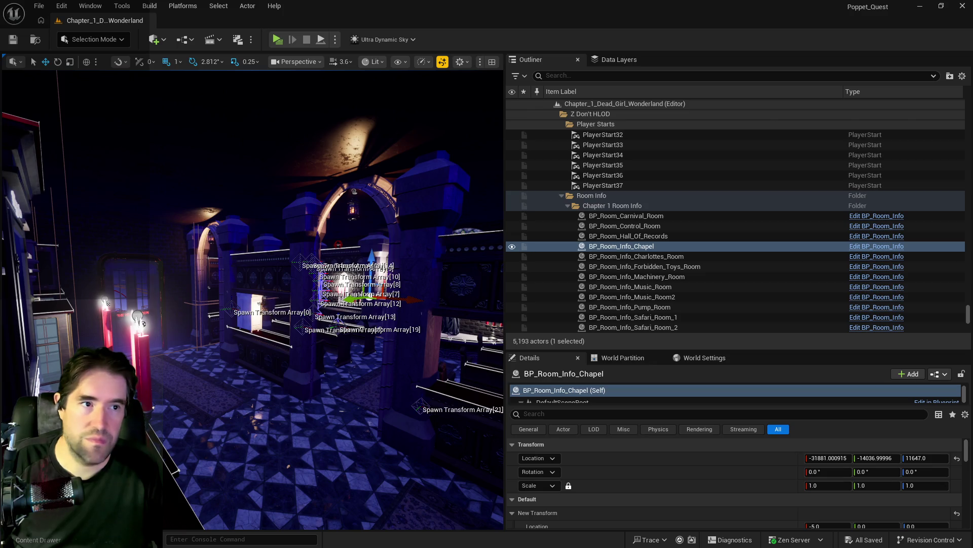
mouse_move(413, 328)
mouse_down()
mouse_move(370, 307)
mouse_move(377, 303)
mouse_up()
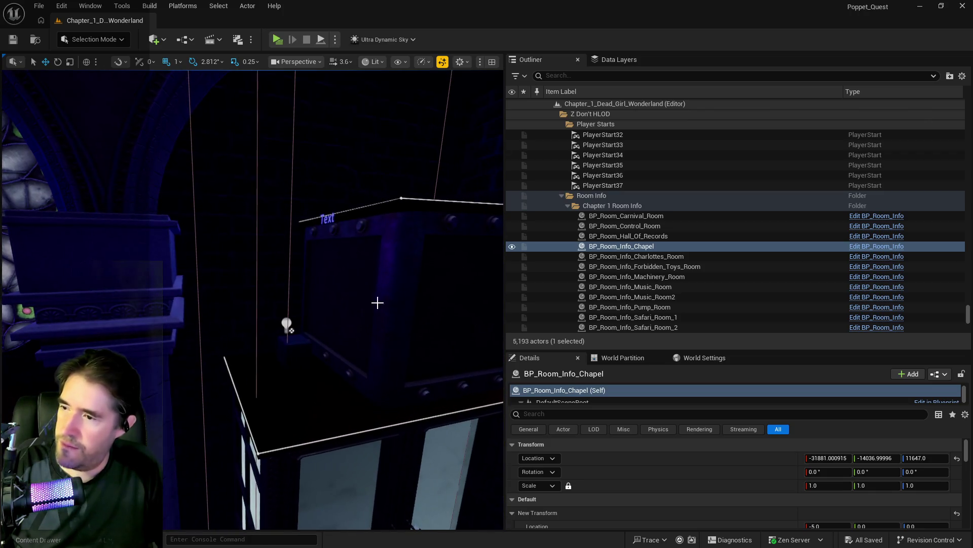
click(302, 350)
key(Delete)
Move BP_Hidden_Fear_Box into the Chapel folder of the Outliner.
click(420, 309)
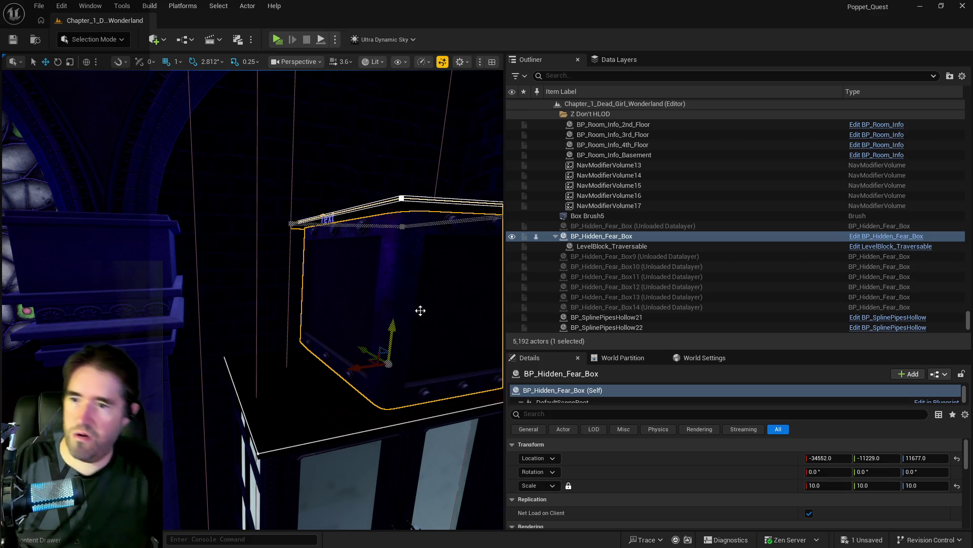
right_click(629, 235)
mouse_move(665, 486)
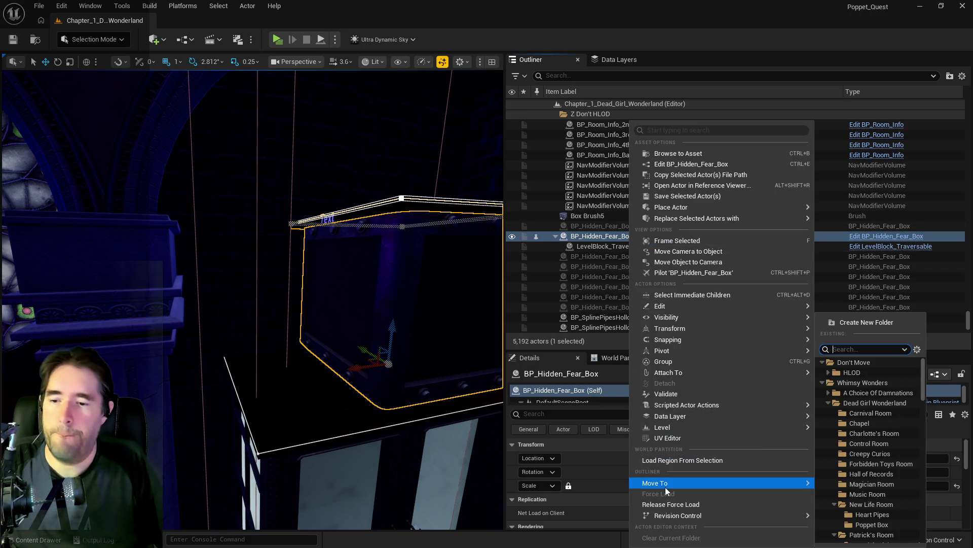
text(chap)
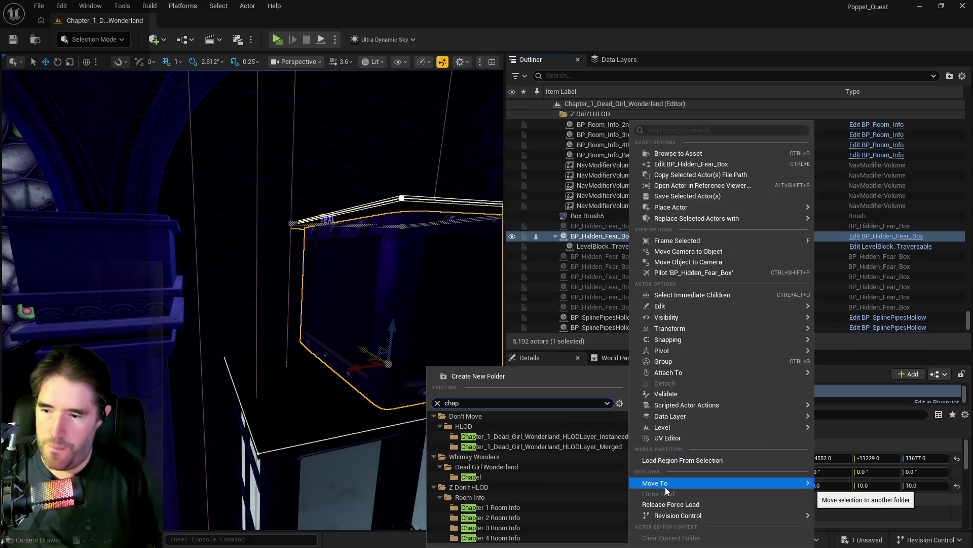
click(486, 479)
click(625, 61)
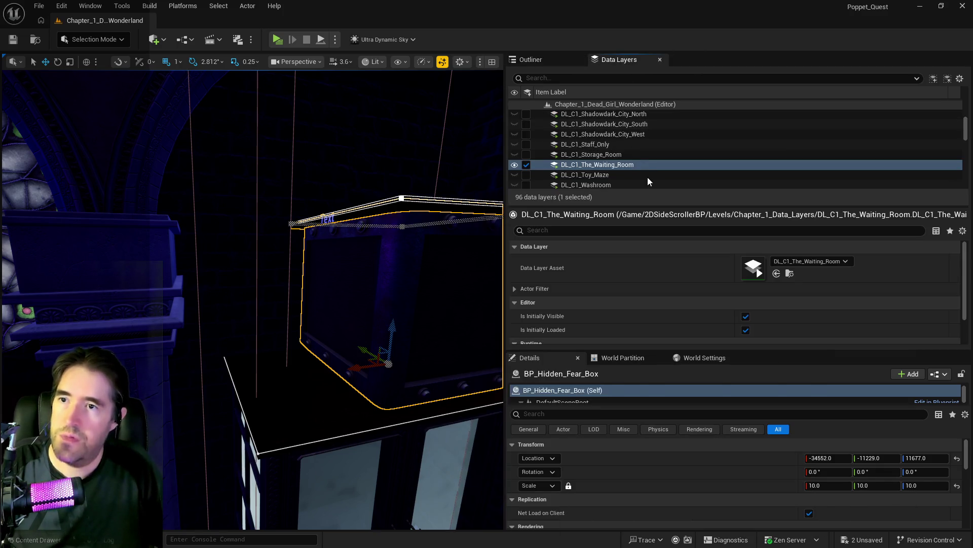
Add the selected BP_Hidden_Fear_Box to the DL_C1_Chapel data layer and save the level.
scroll(595, 160, up, 5)
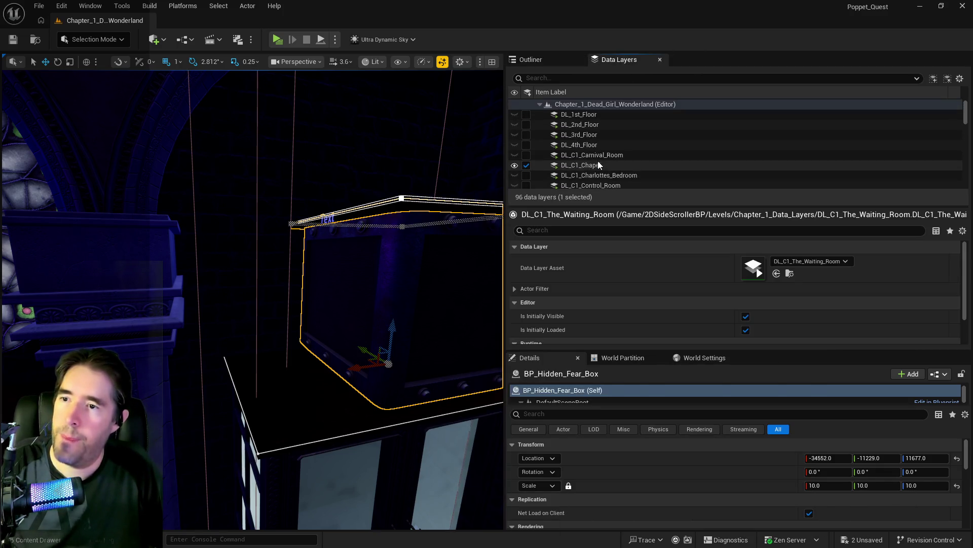
right_click(598, 160)
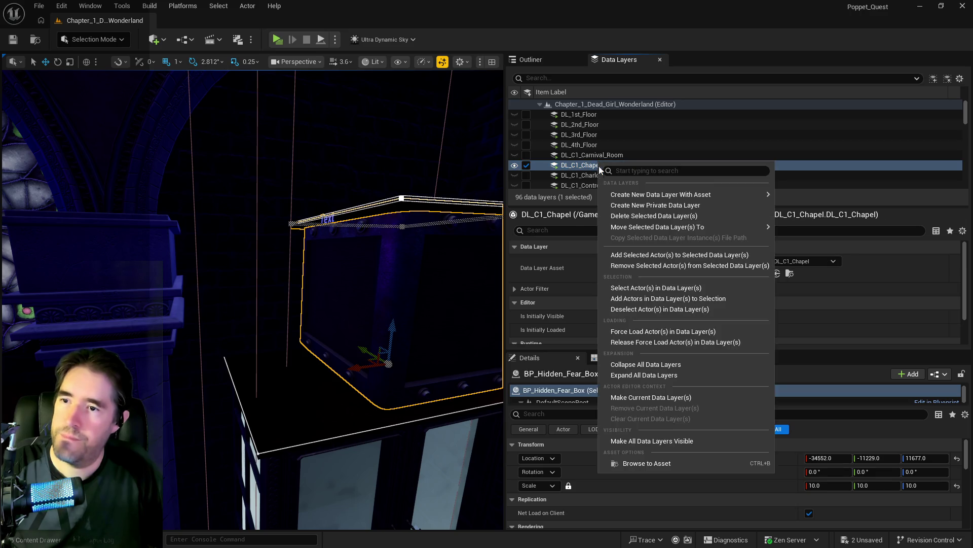
click(649, 299)
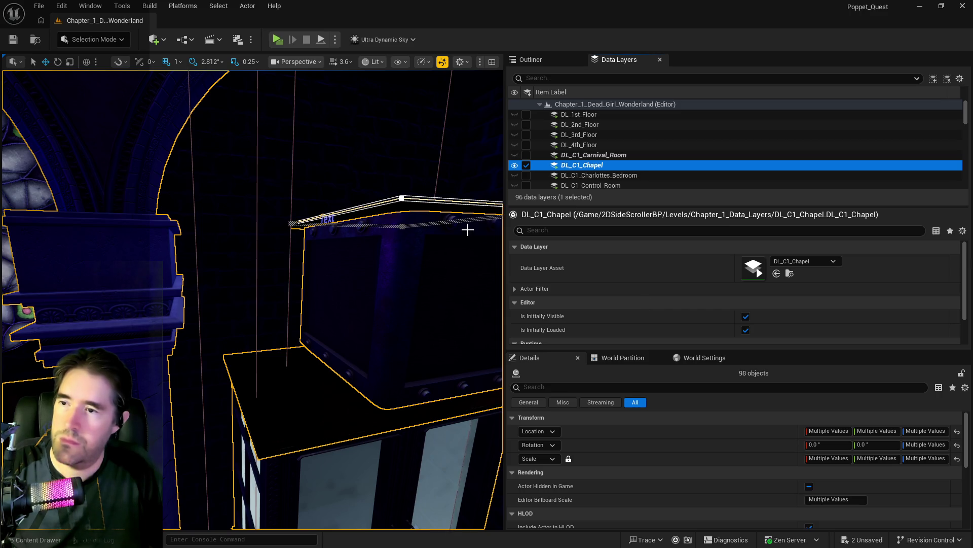
click(61, 6)
click(79, 45)
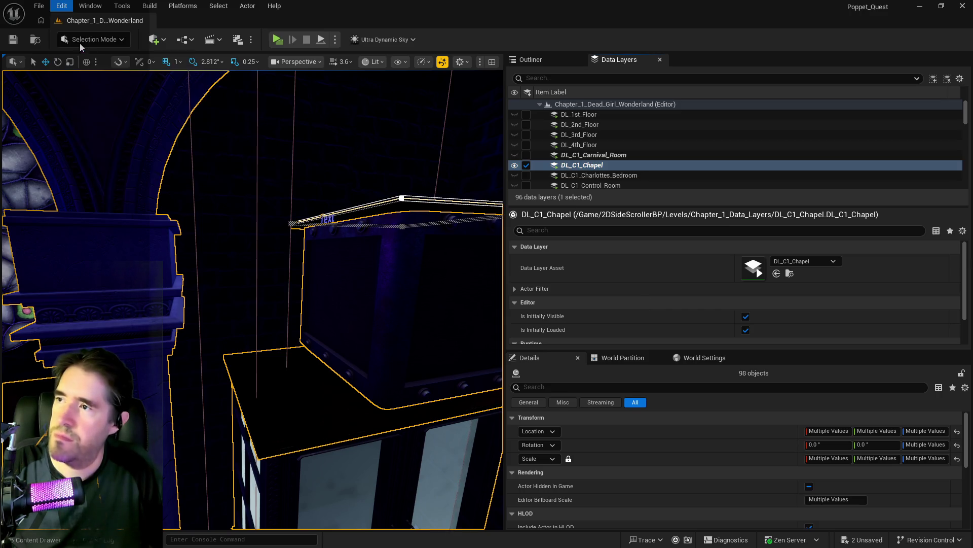
right_click(566, 167)
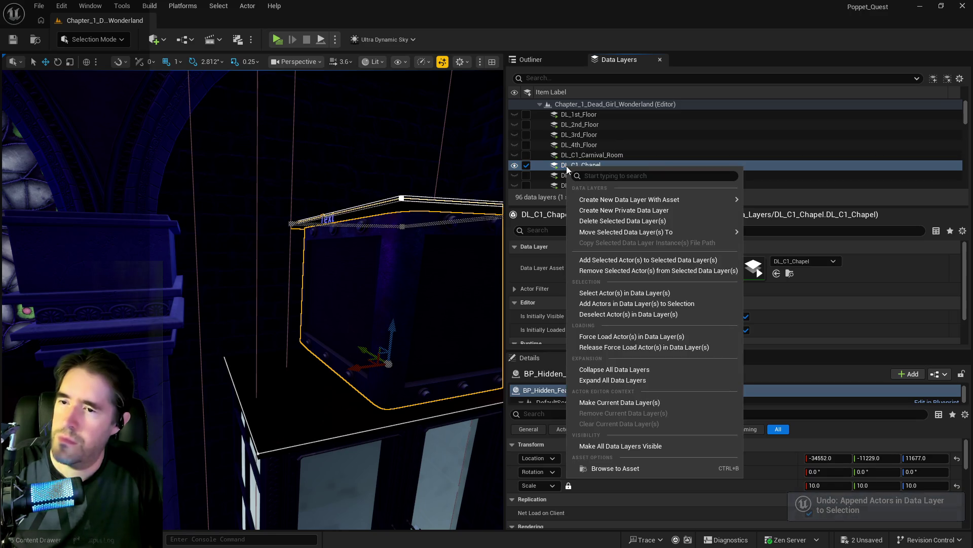
click(616, 259)
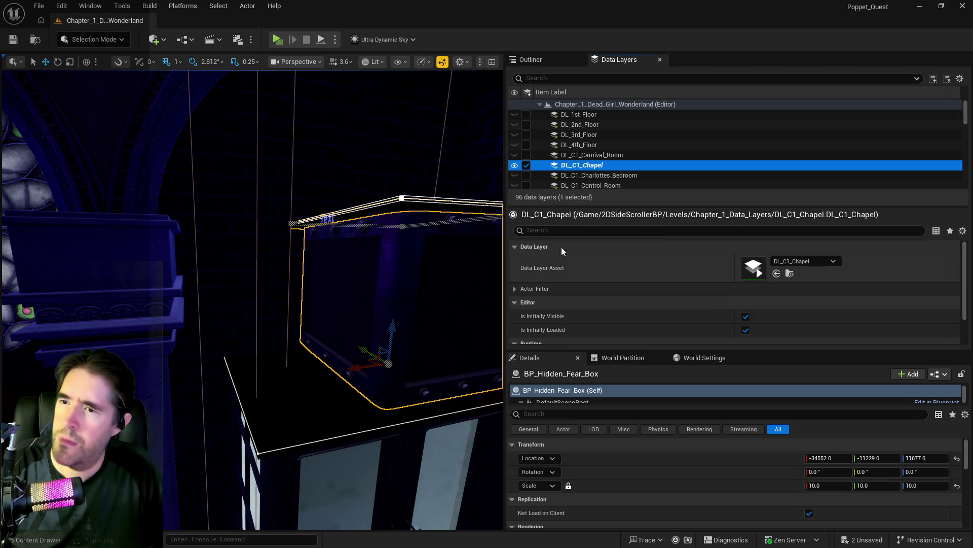
key(ctrl+s)
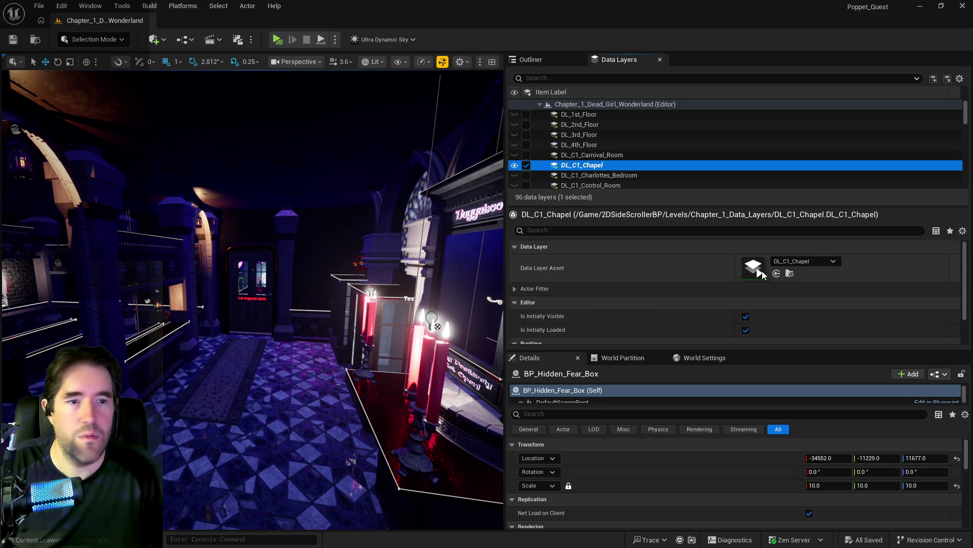
Fly the viewport to the Buggaboo door alcove and select its wall mesh.
mouse_move(305, 304)
mouse_down()
mouse_move(355, 304)
mouse_move(309, 284)
mouse_move(317, 268)
mouse_move(314, 289)
mouse_move(320, 276)
mouse_up()
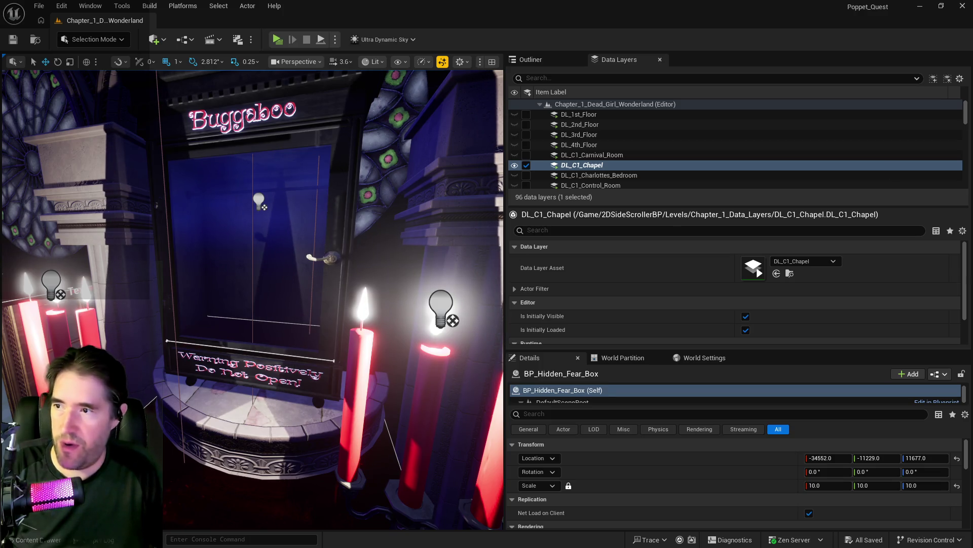
right_click(357, 198)
key(Escape)
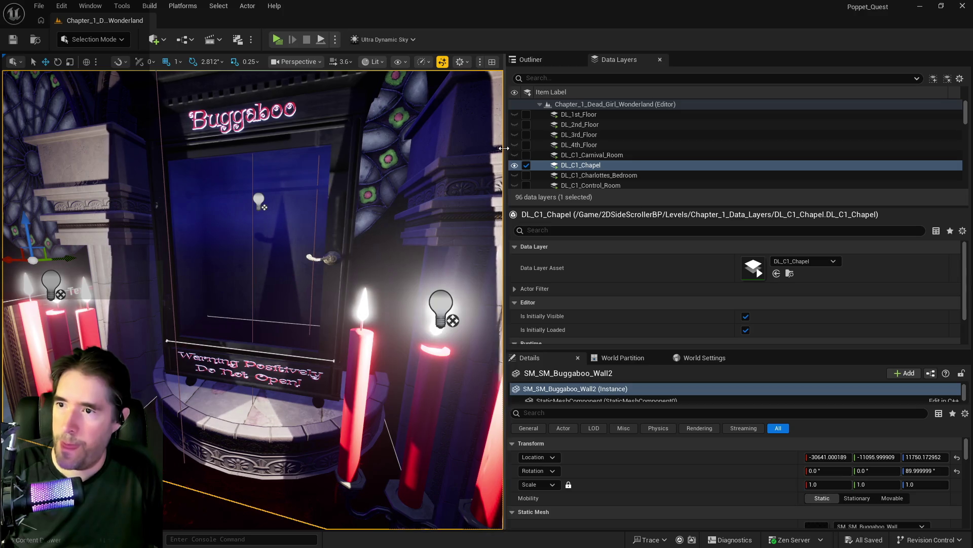
drag(503, 148, 759, 148)
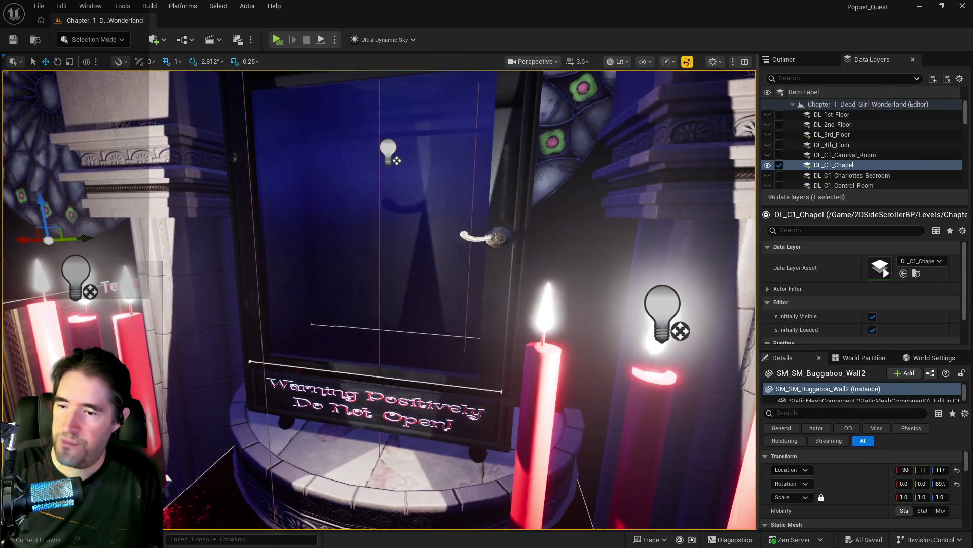
Scroll the Data Layers panel down toward the DL_C1_Chapel layer.
scroll(588, 334, down, 5)
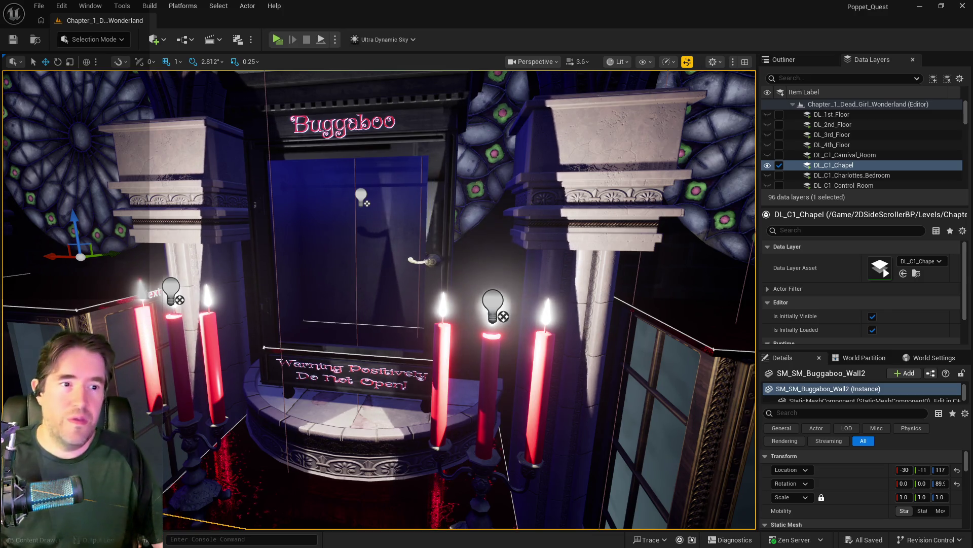
Select BP_Buggaboo_Boss, rotate it about -90 degrees around Z, and frame it in view.
click(365, 320)
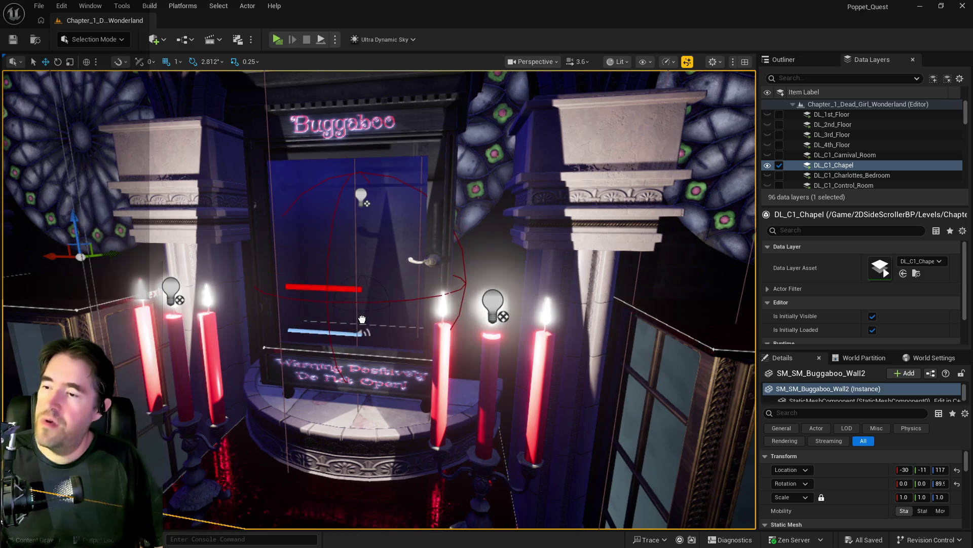
click(362, 320)
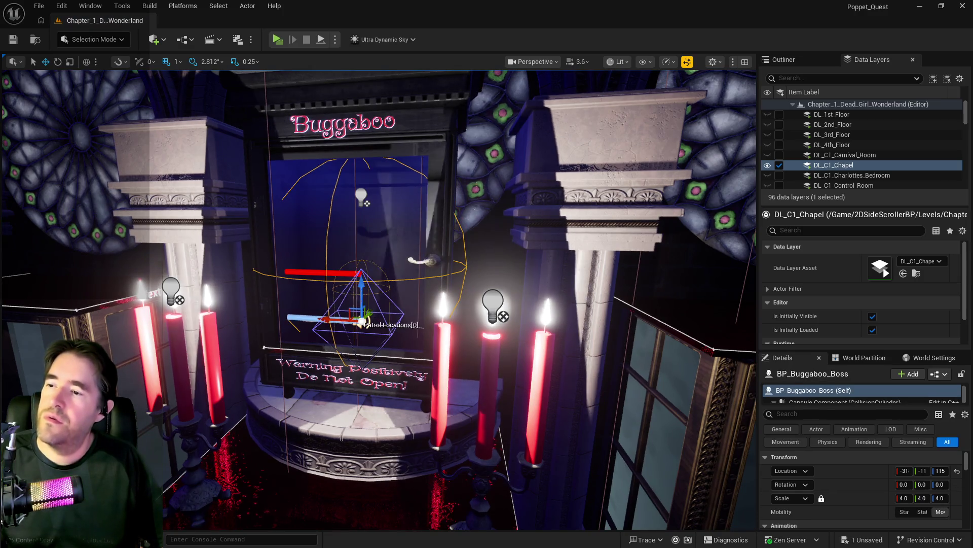
drag(362, 320, 363, 273)
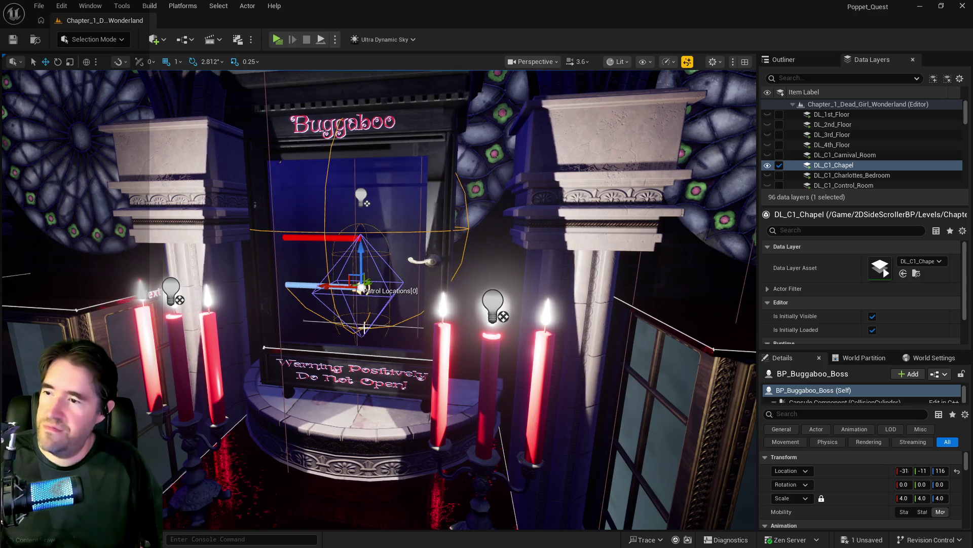
key(e)
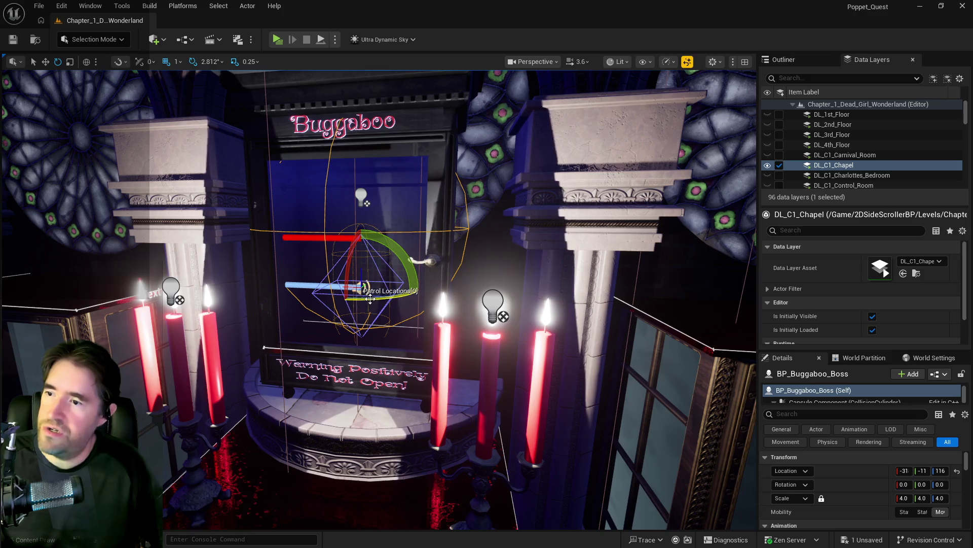
mouse_move(371, 299)
mouse_down()
mouse_move(322, 301)
mouse_move(456, 304)
mouse_move(335, 302)
mouse_move(530, 201)
mouse_move(548, 165)
mouse_up()
key(w)
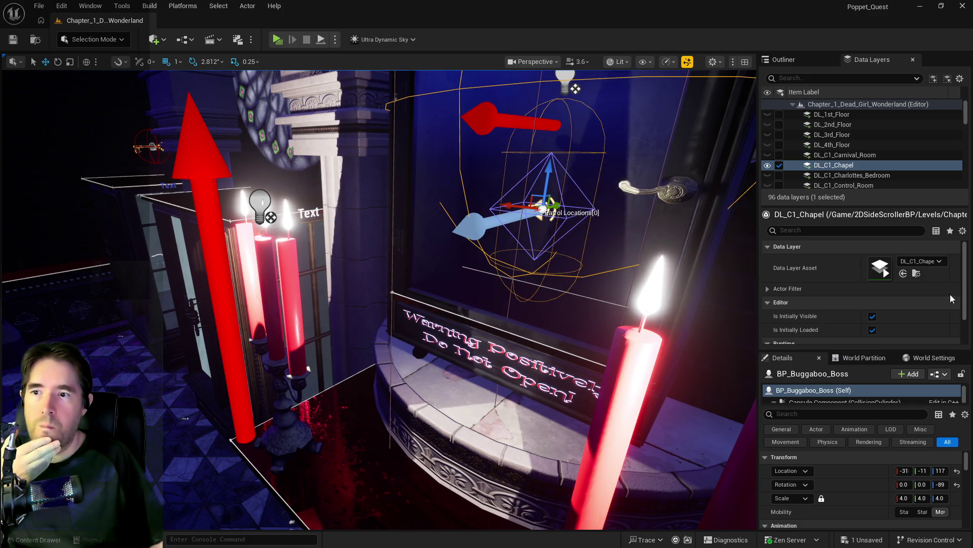
key(f)
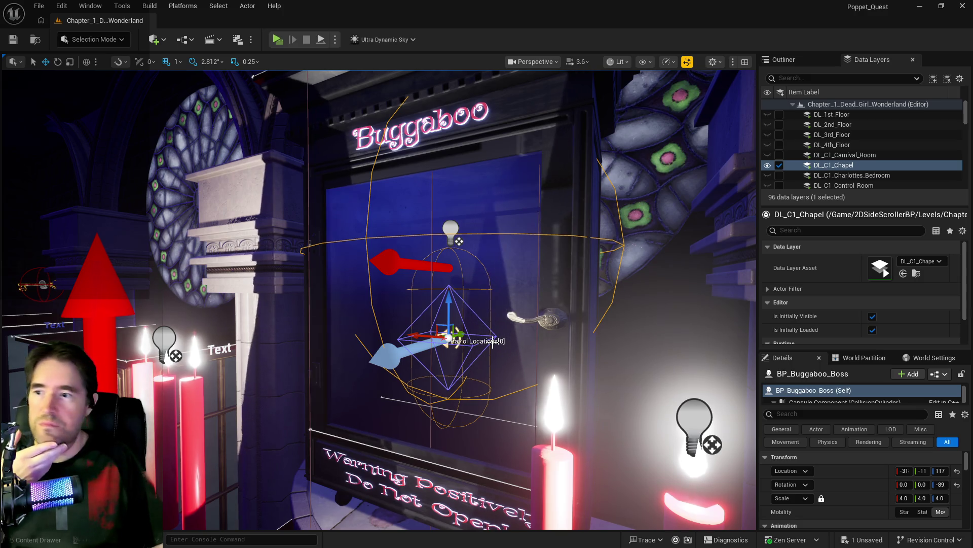
mouse_move(493, 341)
mouse_down()
mouse_move(490, 385)
mouse_move(490, 345)
mouse_up()
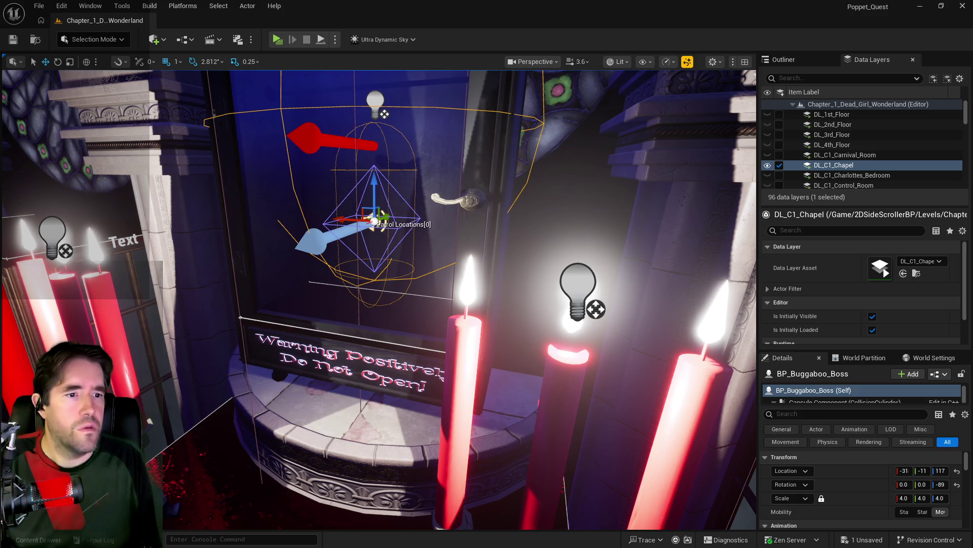
key(alt+Tab)
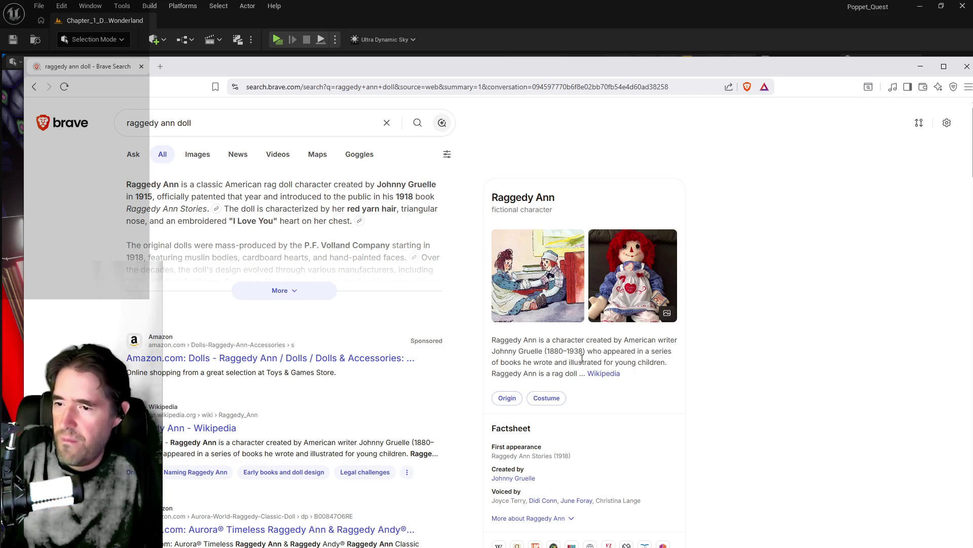
scroll(549, 446, down, 2)
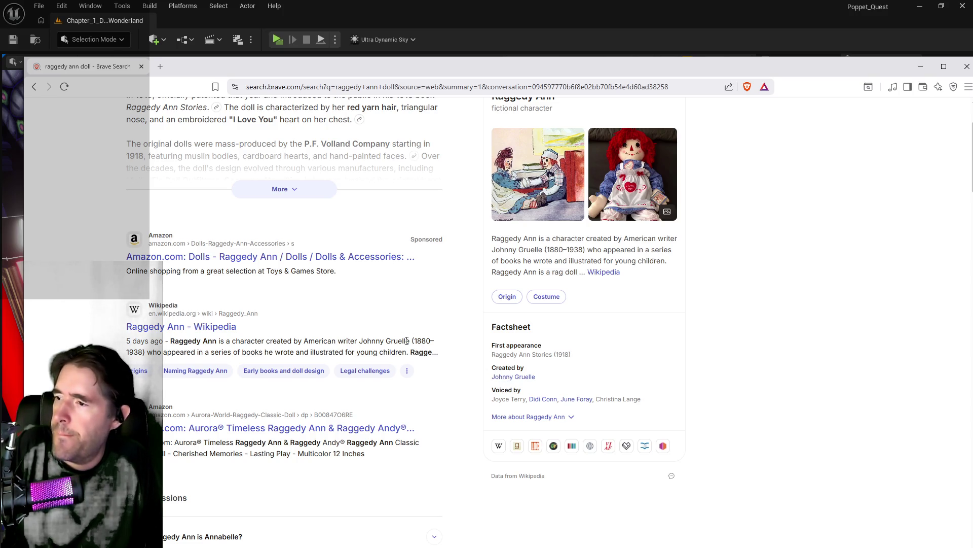
click(225, 330)
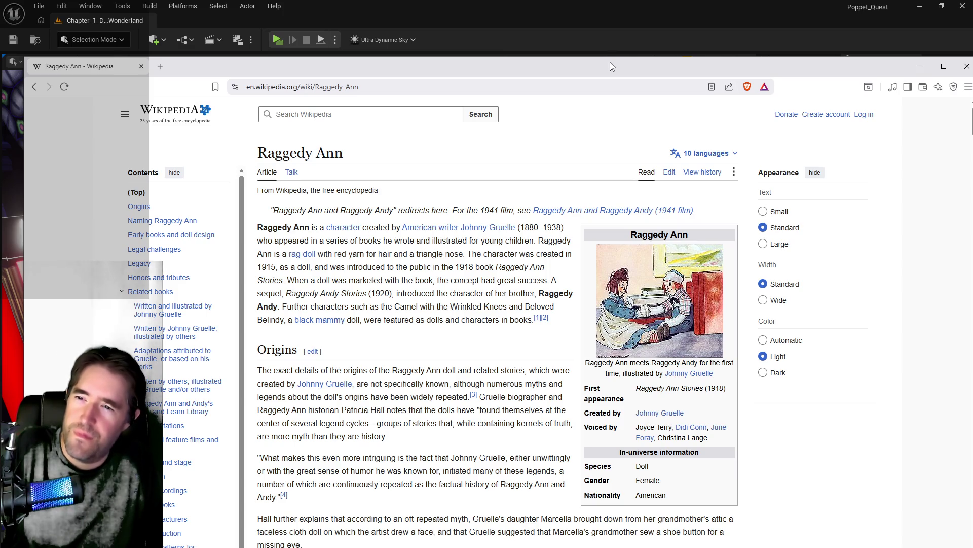
key(super+Down)
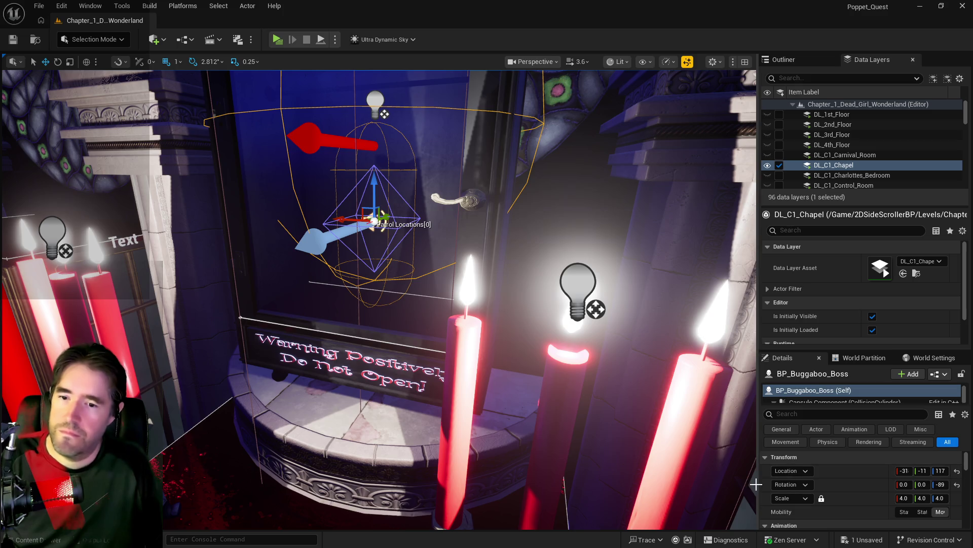
Enter -90 as BP_Buggaboo_Boss's Rotation Z and bring the BP_Poppet Blueprint window forward.
click(938, 484)
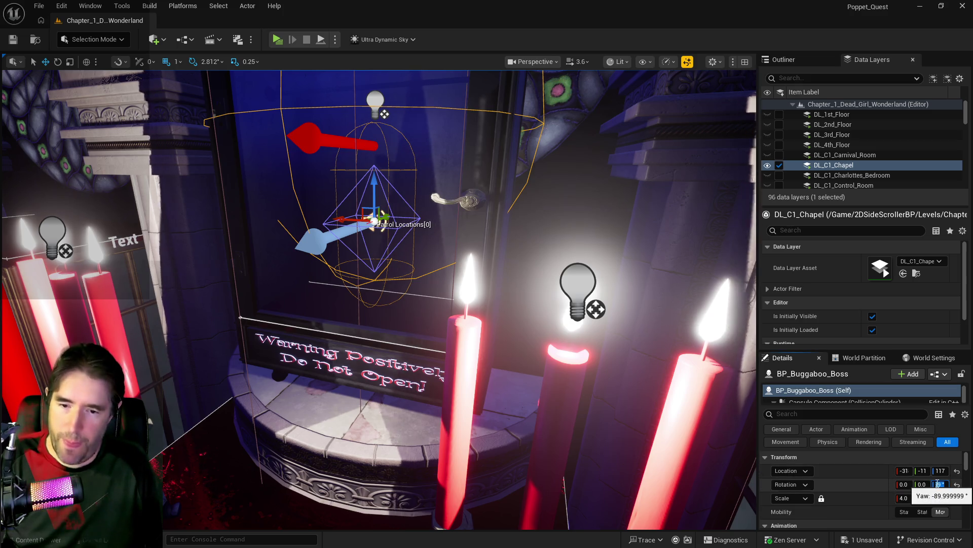
text(0)
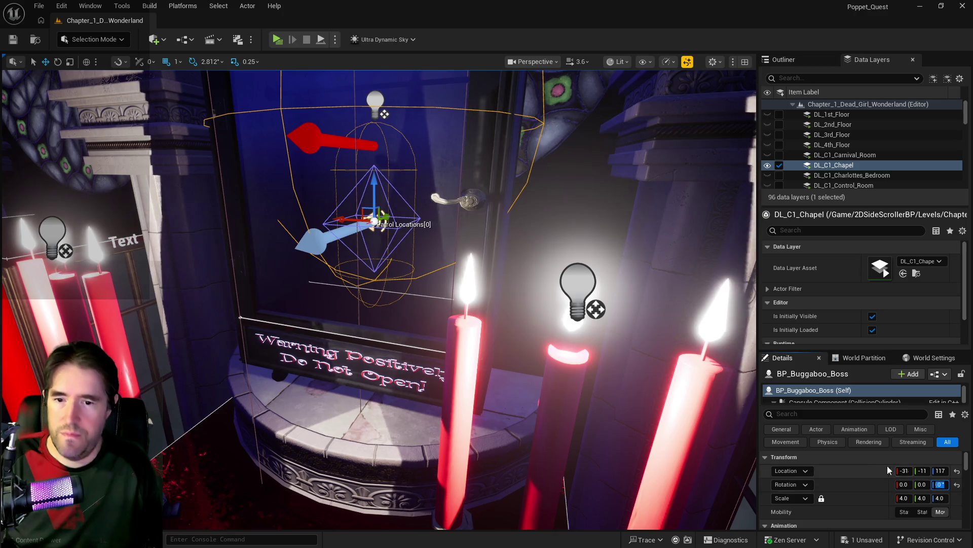
right_click(859, 473)
click(872, 494)
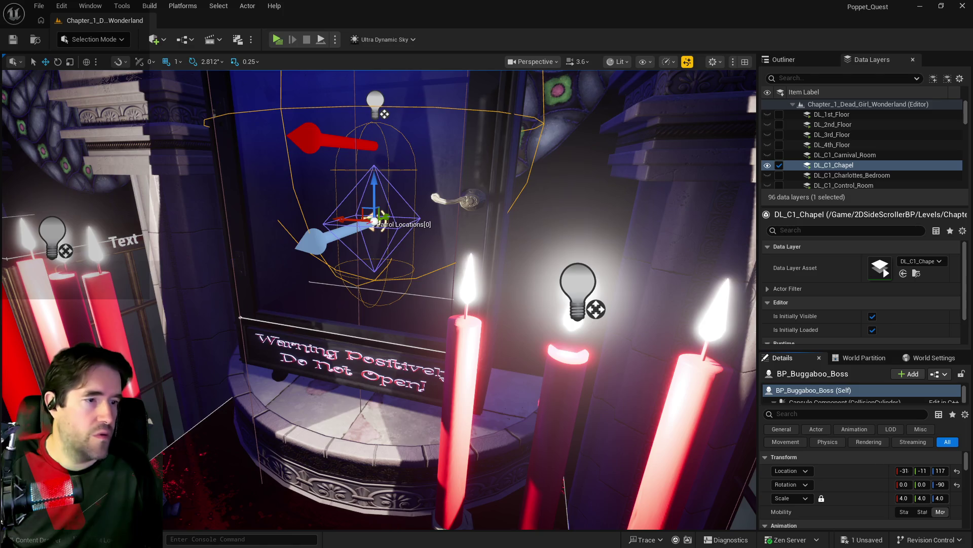
key(alt+Tab)
drag(755, 96, 501, 73)
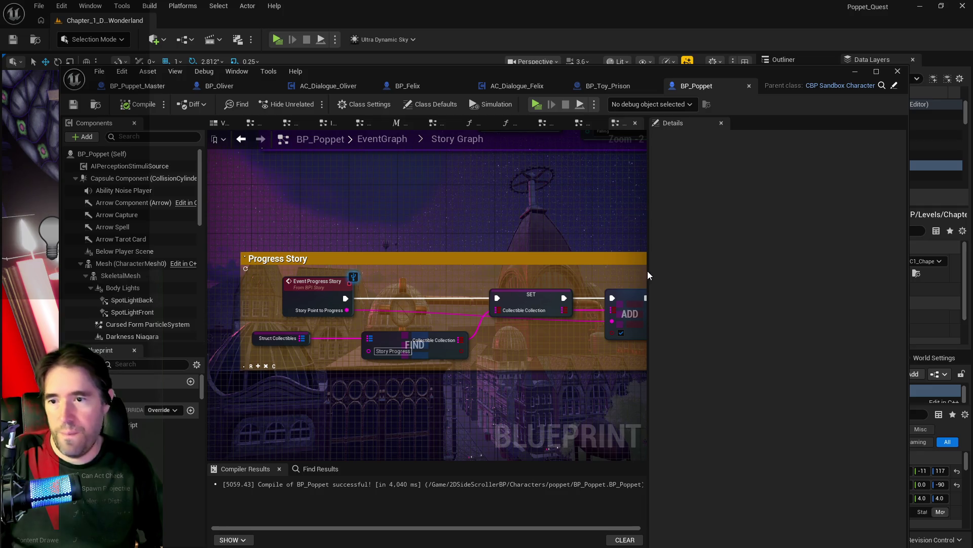
Align the Struct Collectibles, ADD and Collectible Collection nodes inside Progress Story, then save BP_Poppet.
mouse_move(649, 272)
mouse_down()
mouse_move(724, 278)
mouse_move(537, 298)
mouse_move(514, 334)
mouse_up()
scroll(710, 283, down, 1)
click(535, 340)
drag(567, 364, 606, 378)
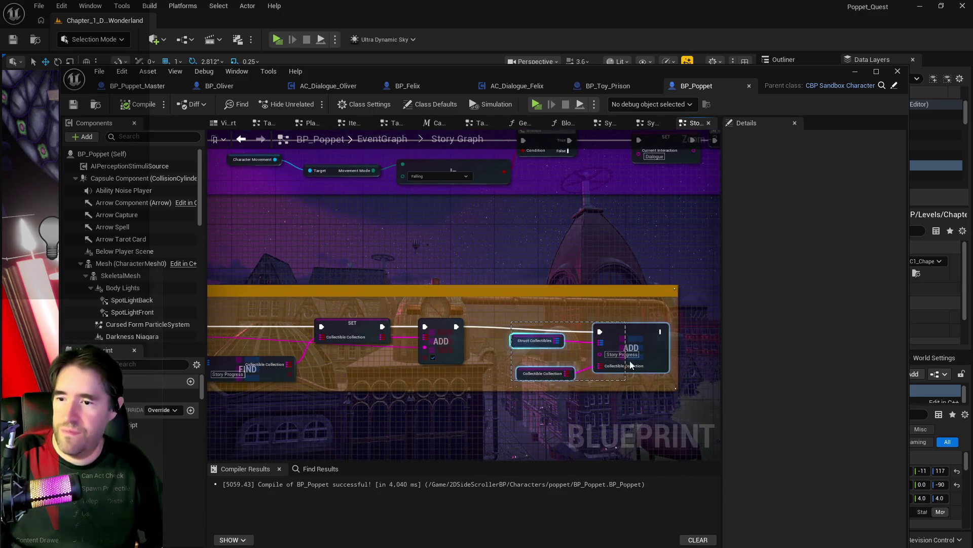
drag(629, 340, 832, 343)
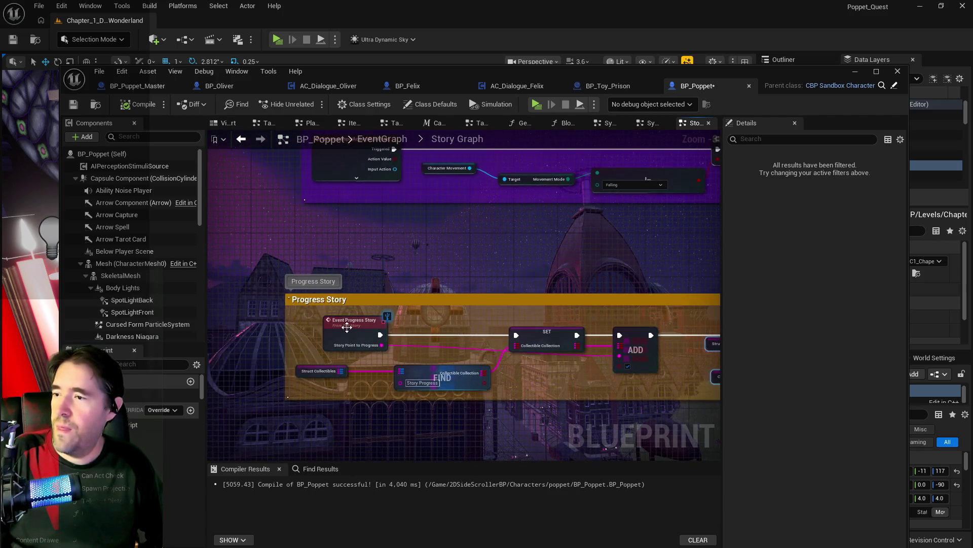
click(73, 104)
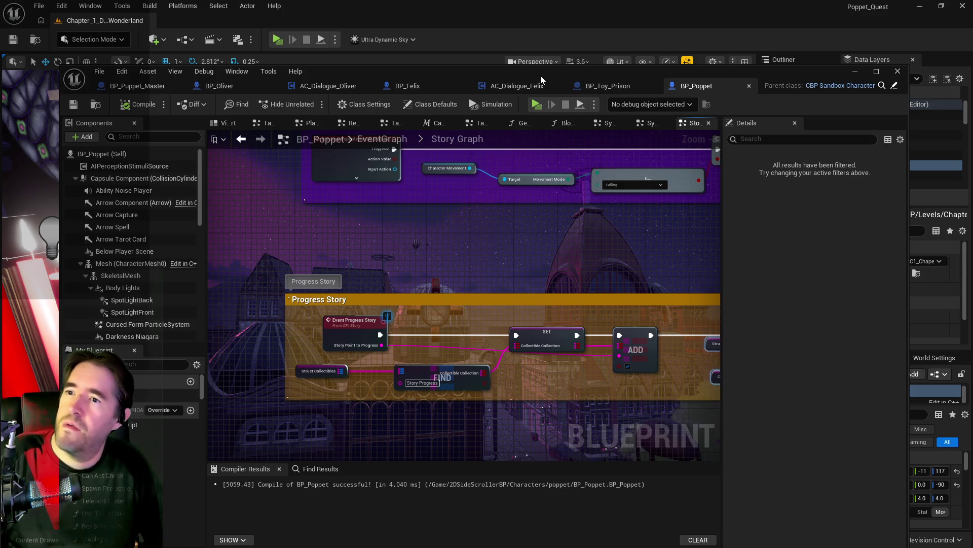
In BP_Puppet_Master, expand Encounter Table > Chapel > NPCs > Index [0] > NPC Transform.
click(144, 85)
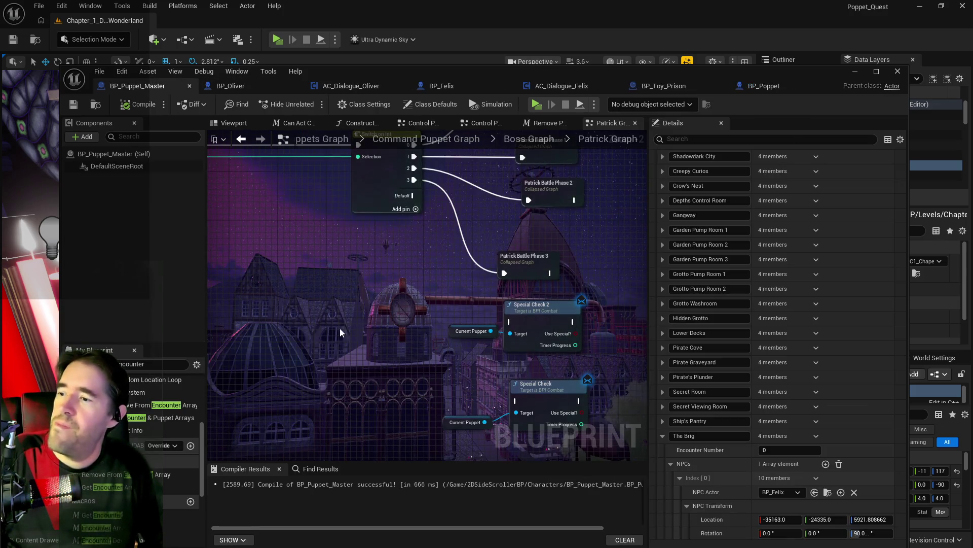
scroll(711, 442, up, 3)
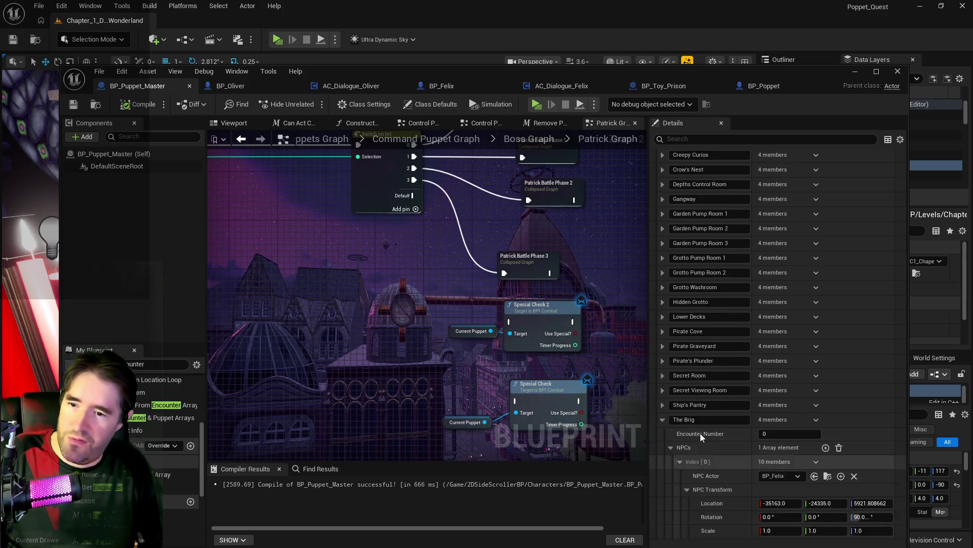
scroll(700, 433, up, 5)
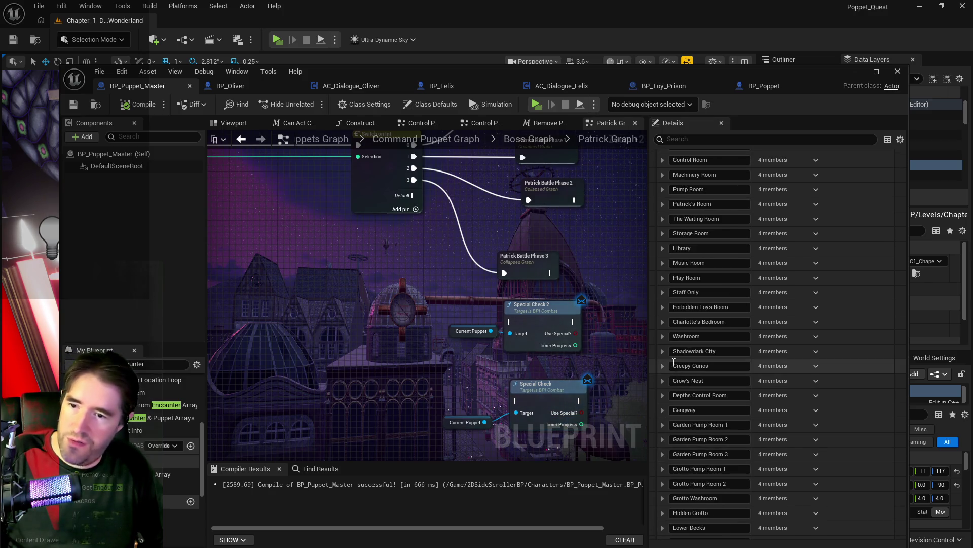
scroll(671, 360, up, 3)
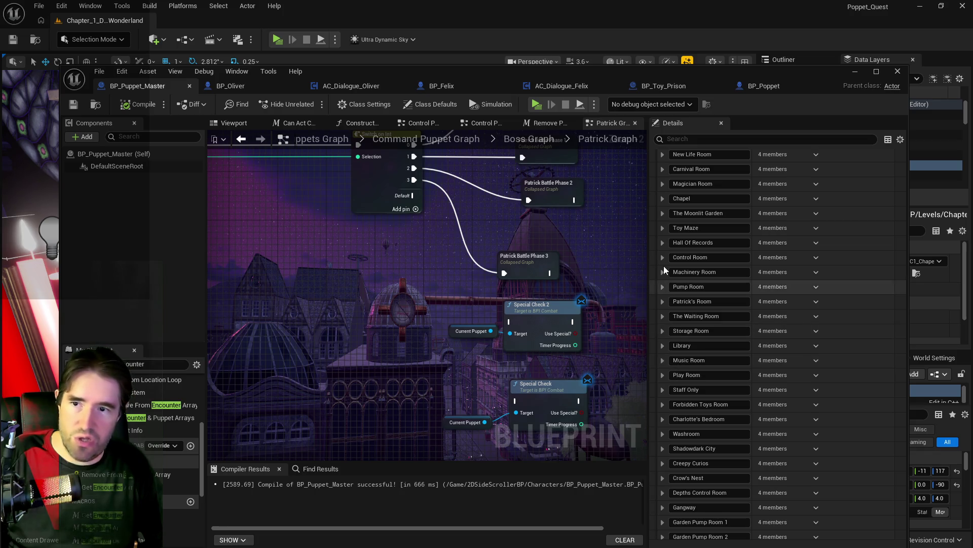
scroll(670, 361, up, 7)
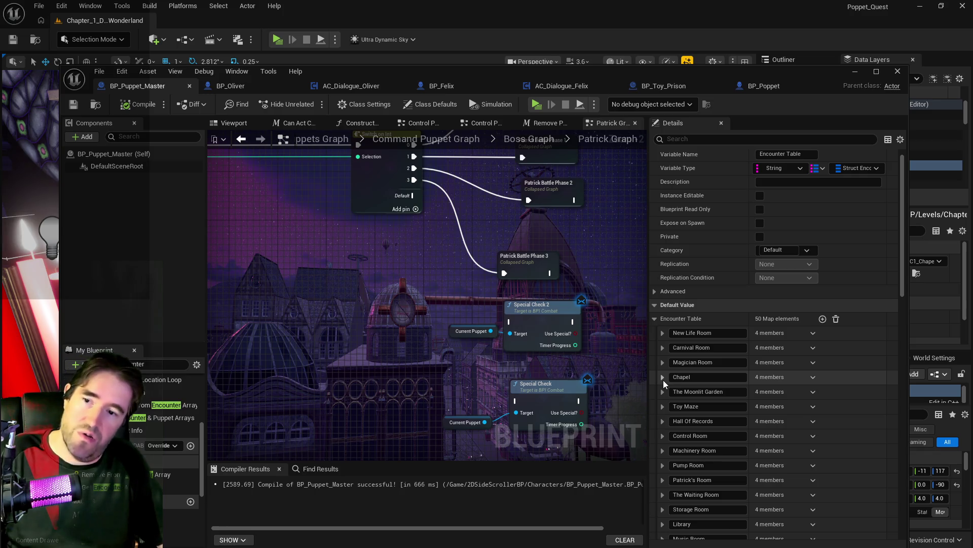
click(663, 378)
click(671, 404)
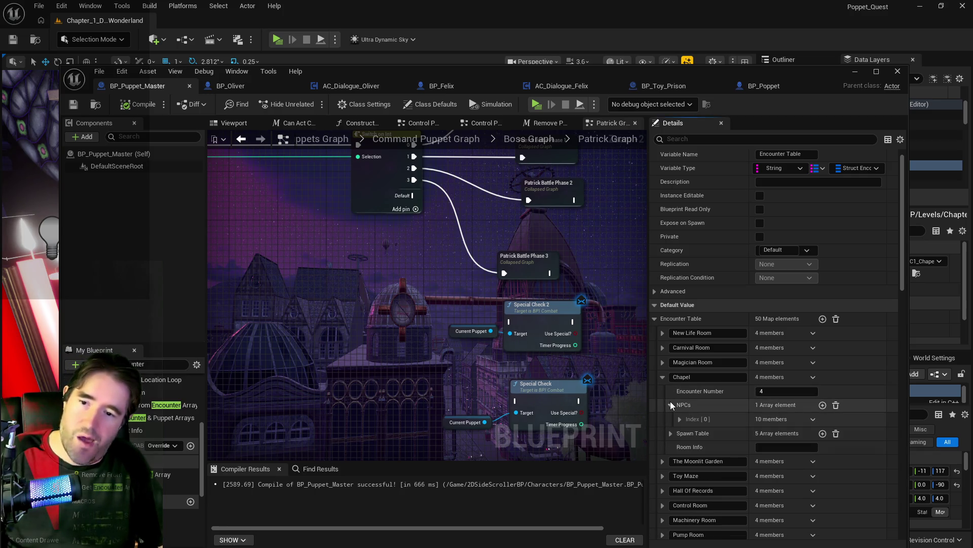
click(680, 420)
scroll(682, 421, down, 2)
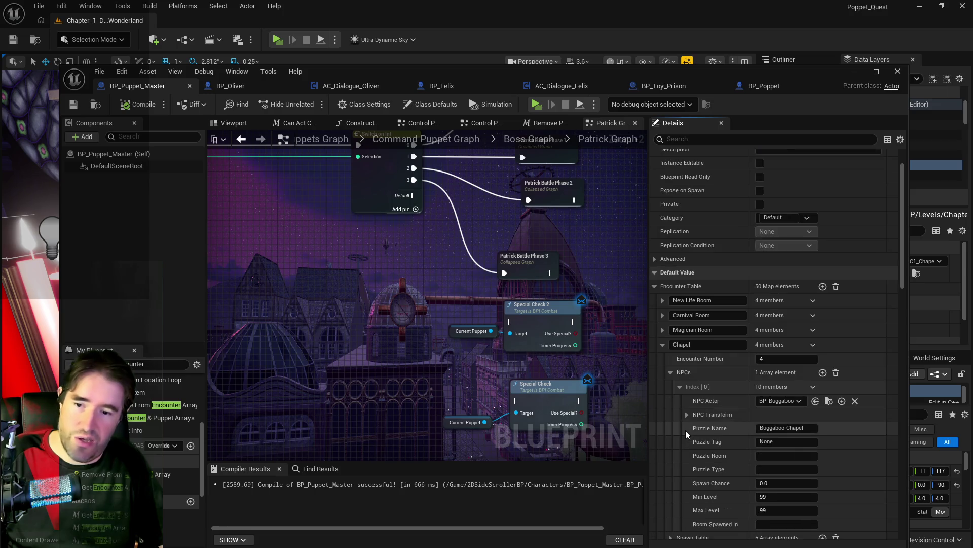
click(687, 366)
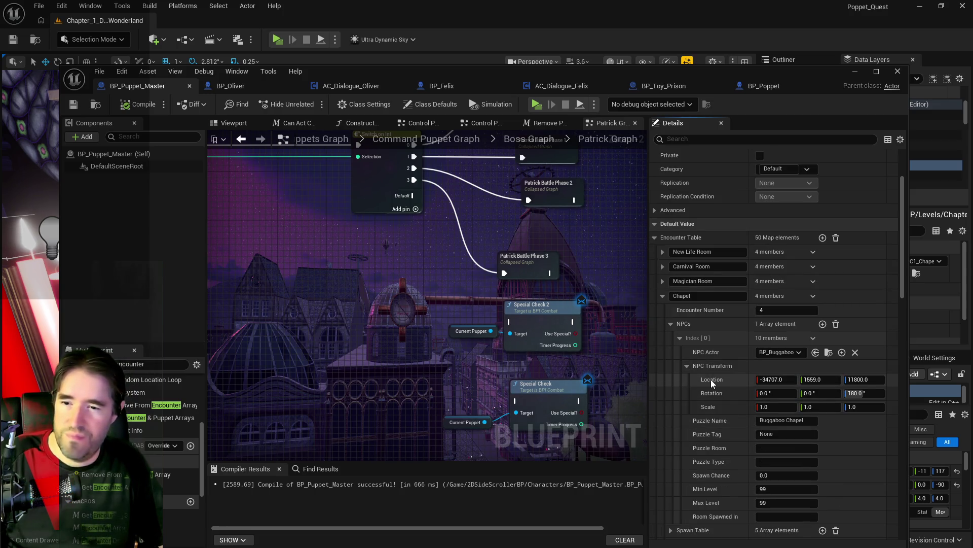
Paste location -31815, -11172, 11731 and yaw -90 into the Buggaboo NPC, then save.
right_click(711, 379)
click(724, 410)
click(857, 394)
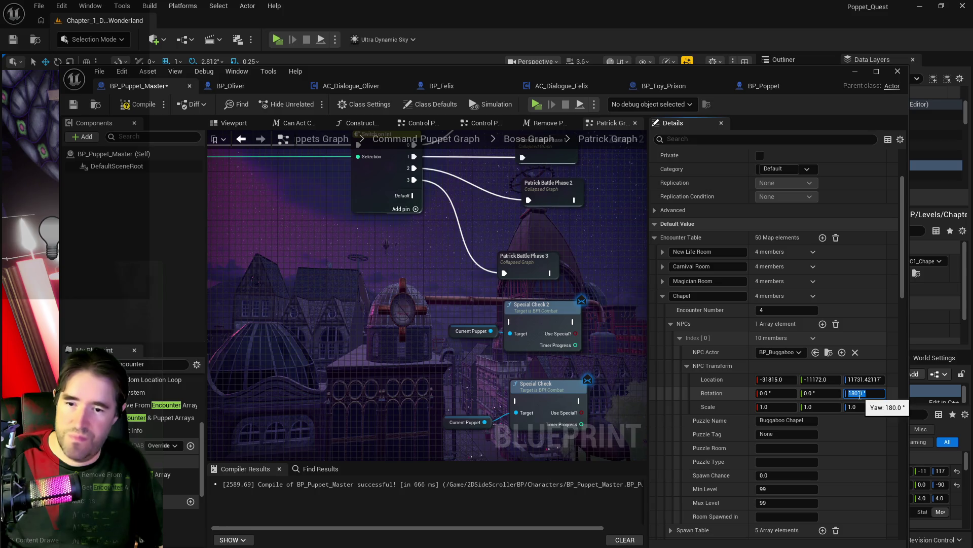
text(-90)
key(Return)
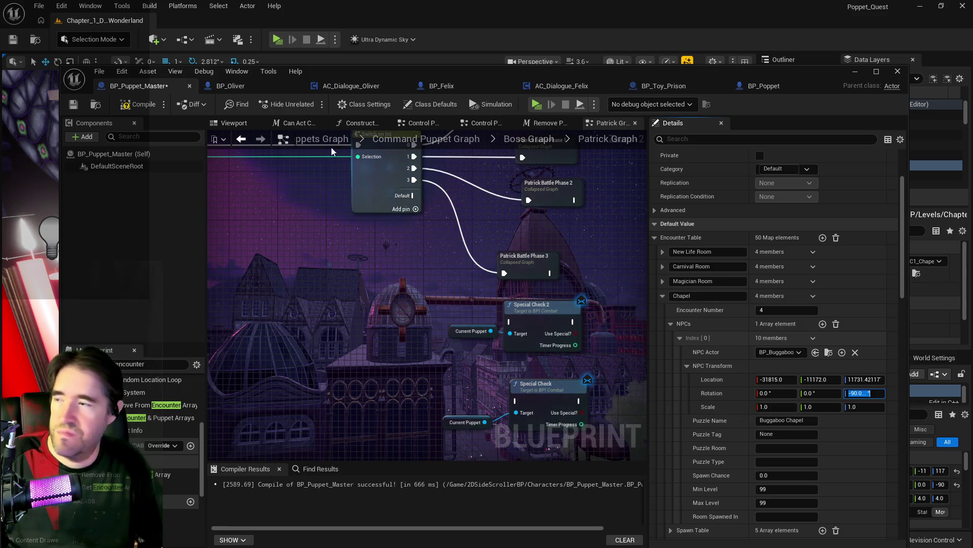
click(73, 104)
drag(382, 73, 0, 76)
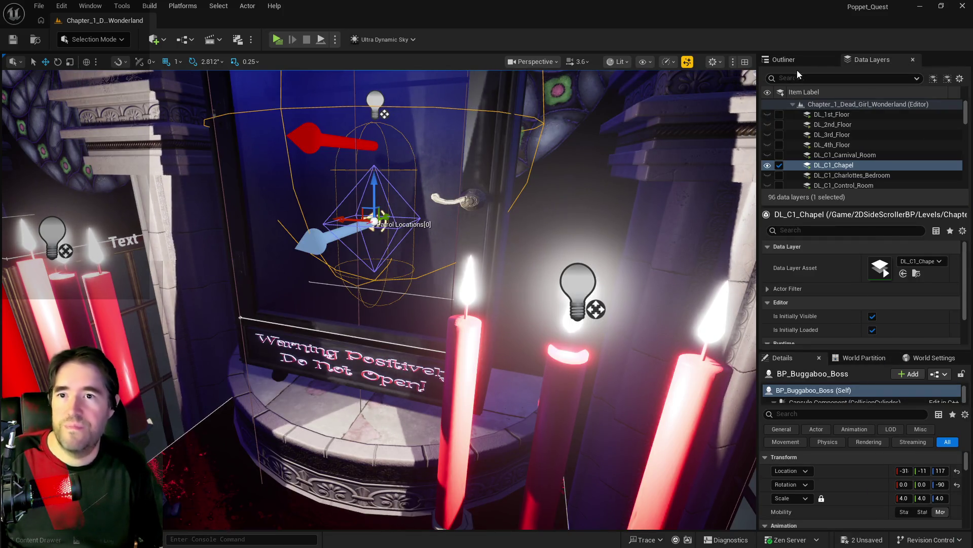
key(f)
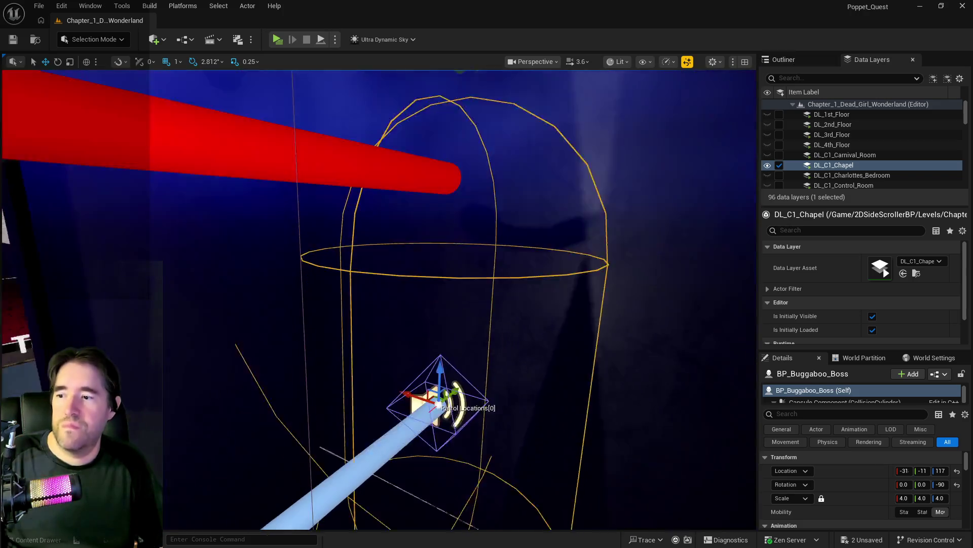
mouse_move(380, 206)
mouse_down()
mouse_move(335, 218)
mouse_move(381, 207)
mouse_up()
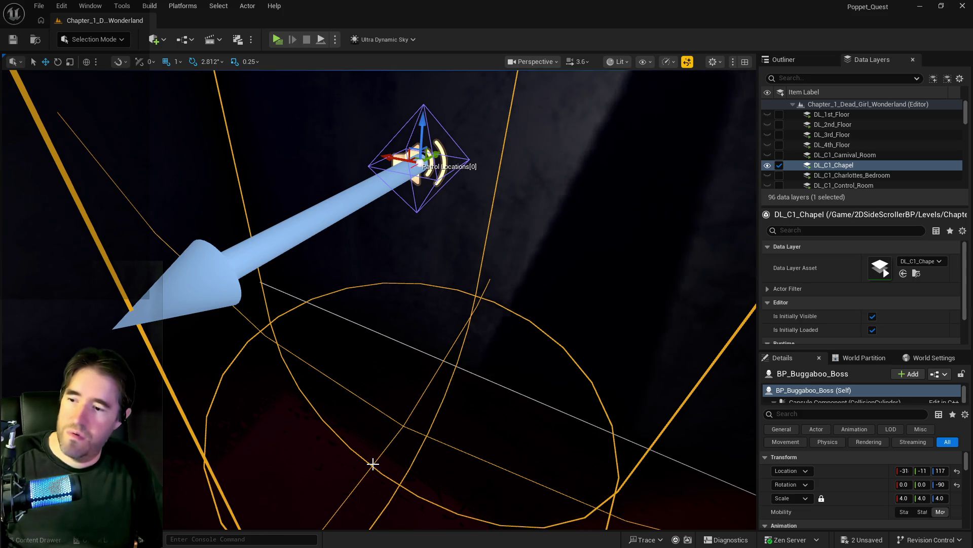
Delete the BP_Buggaboo_Boss actor from the Chapel via the Outliner and save the level.
click(781, 59)
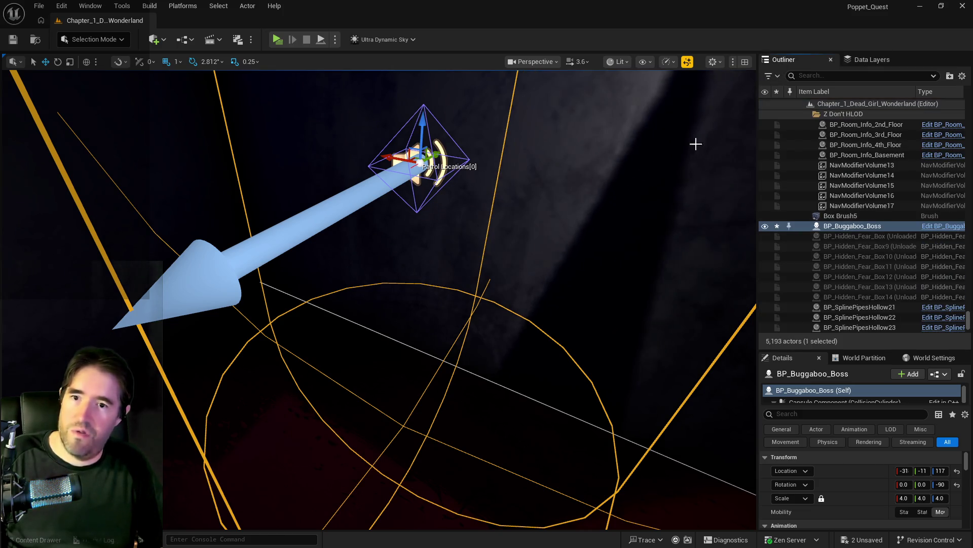
drag(695, 145, 592, 211)
key(Delete)
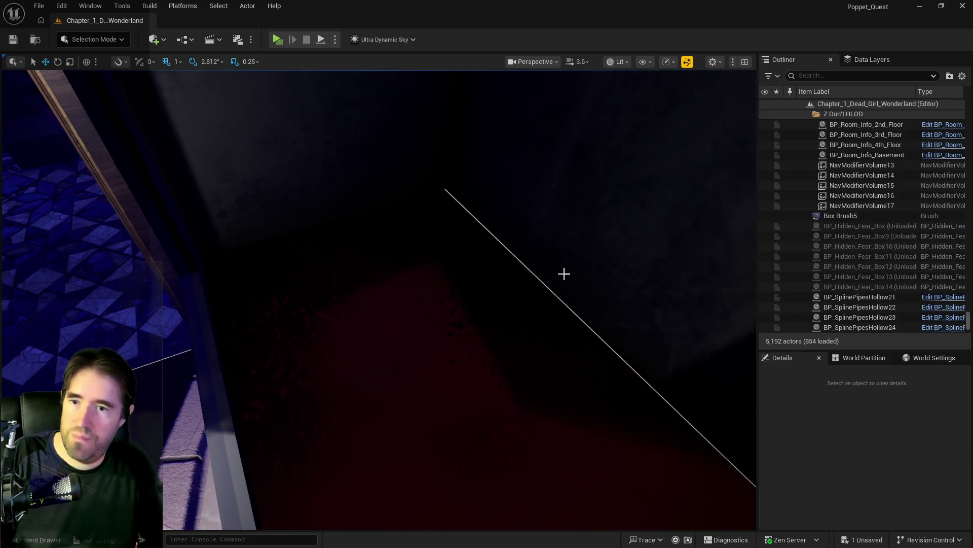
drag(564, 273, 566, 272)
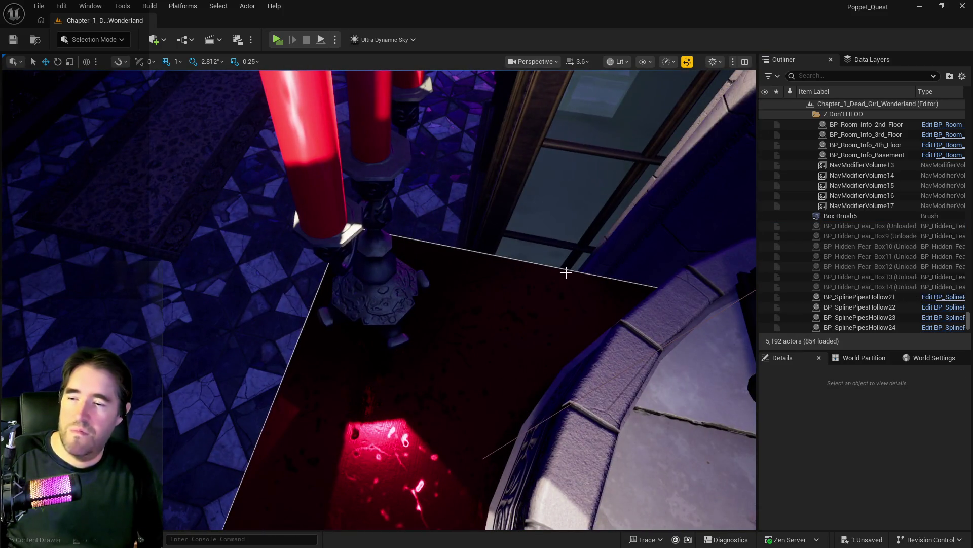
key(ctrl+s)
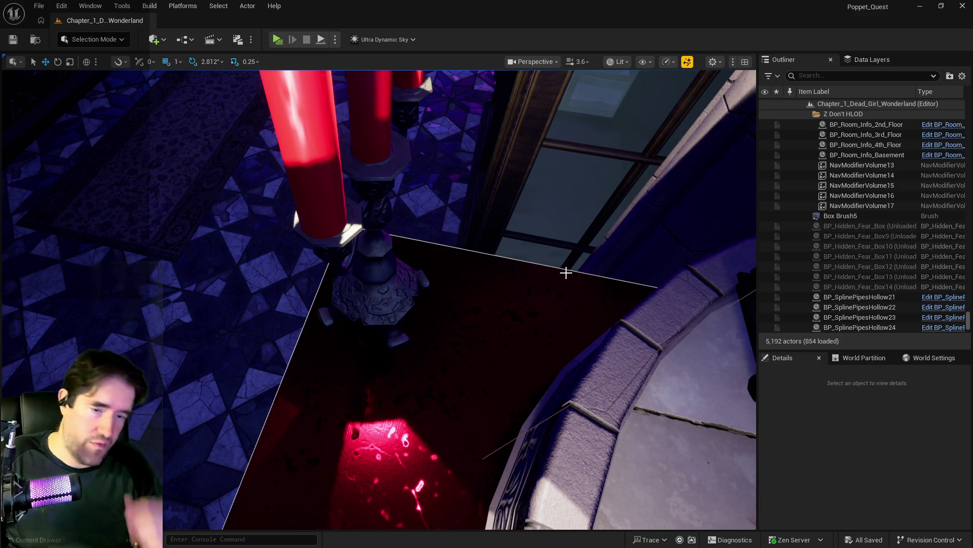
drag(539, 271, 538, 272)
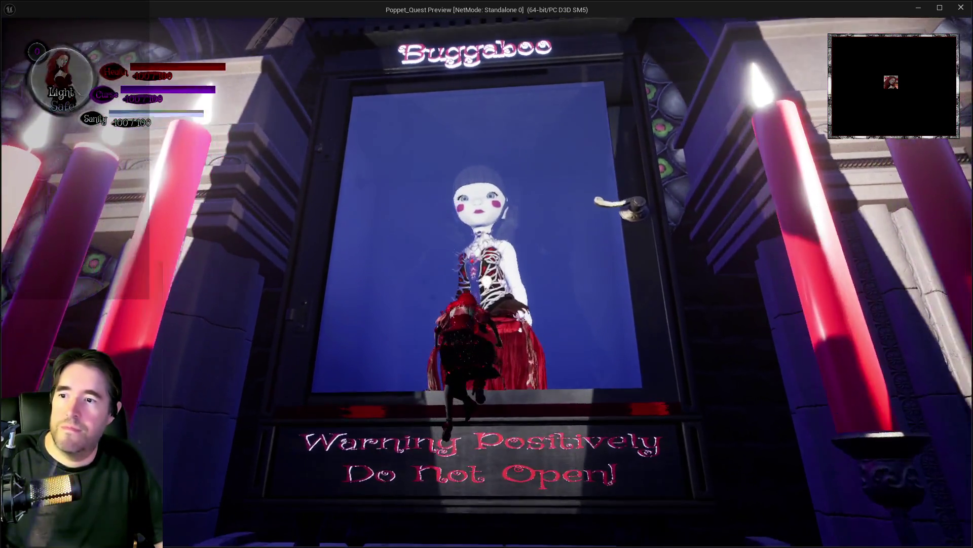
In Play mode, walk and jump the character around the doll cabinet's door and ledge.
key(w)
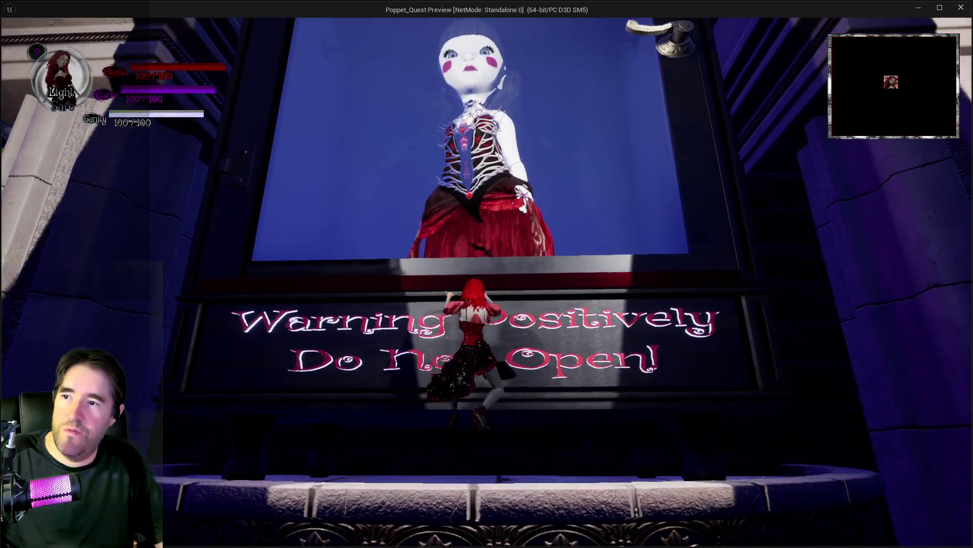
key(w)
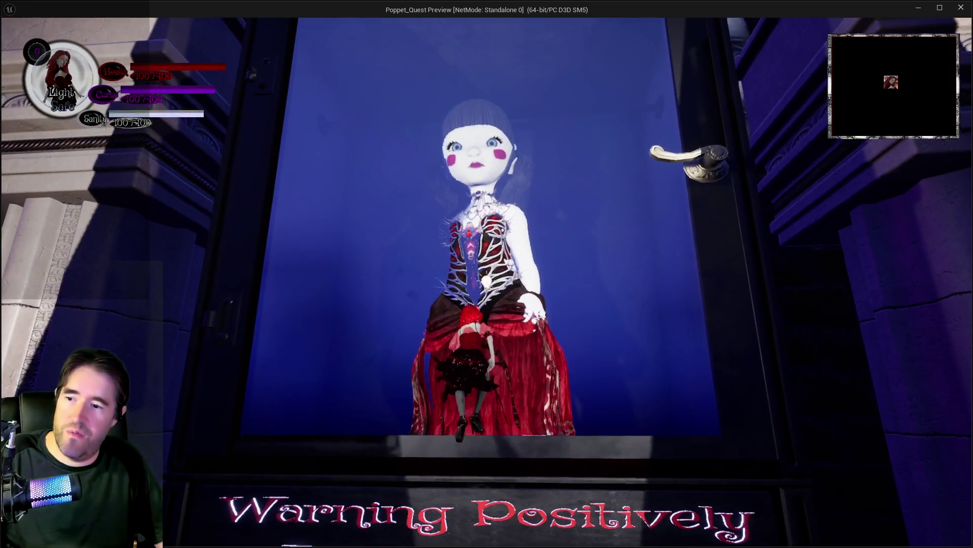
key(d)
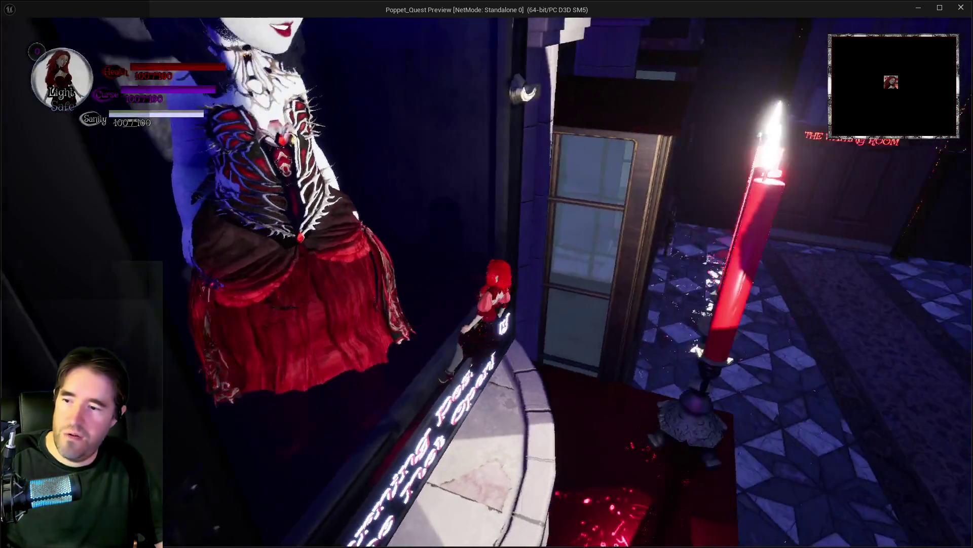
key(a)
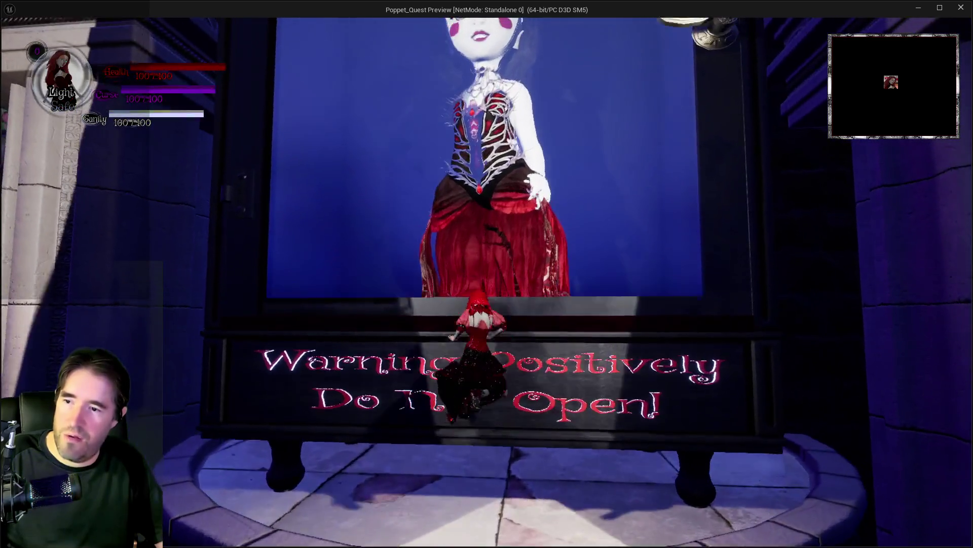
key(w)
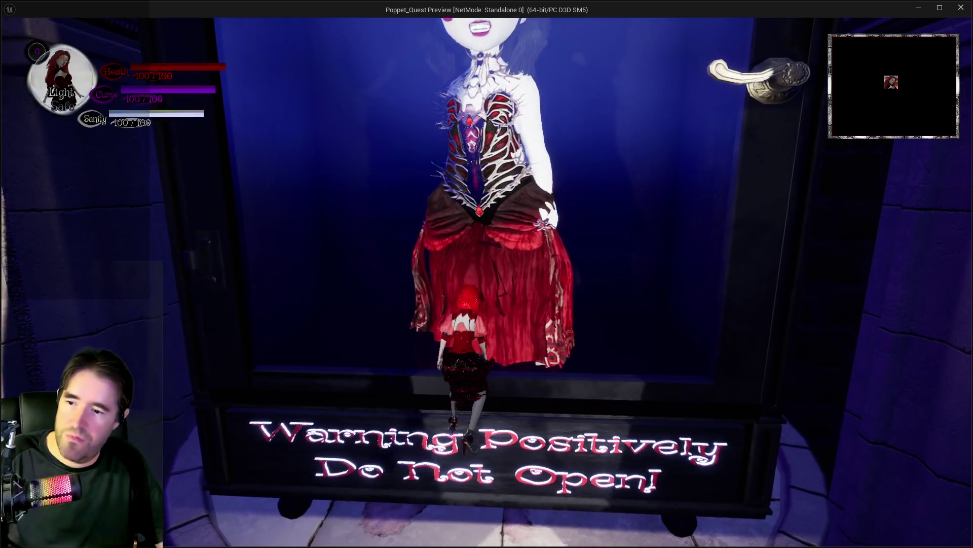
key(space)
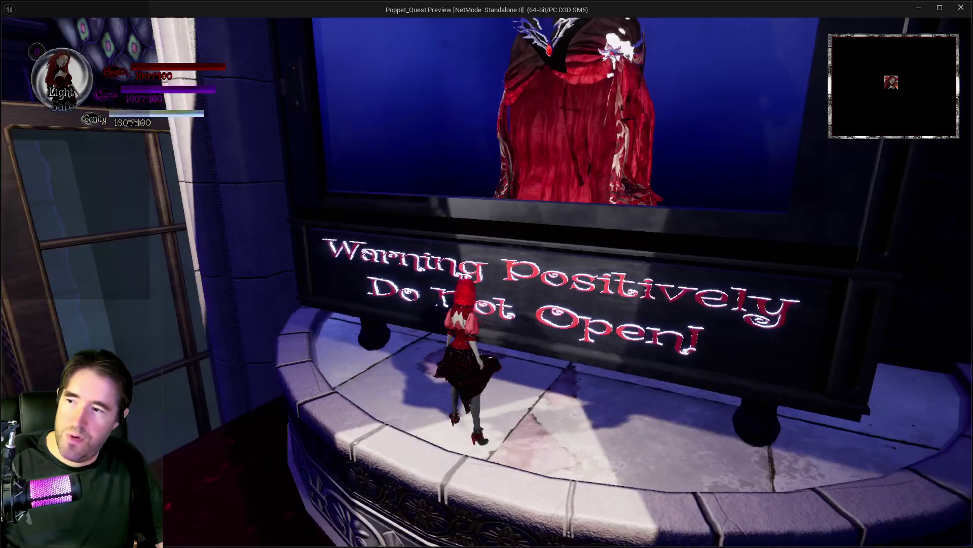
key(w)
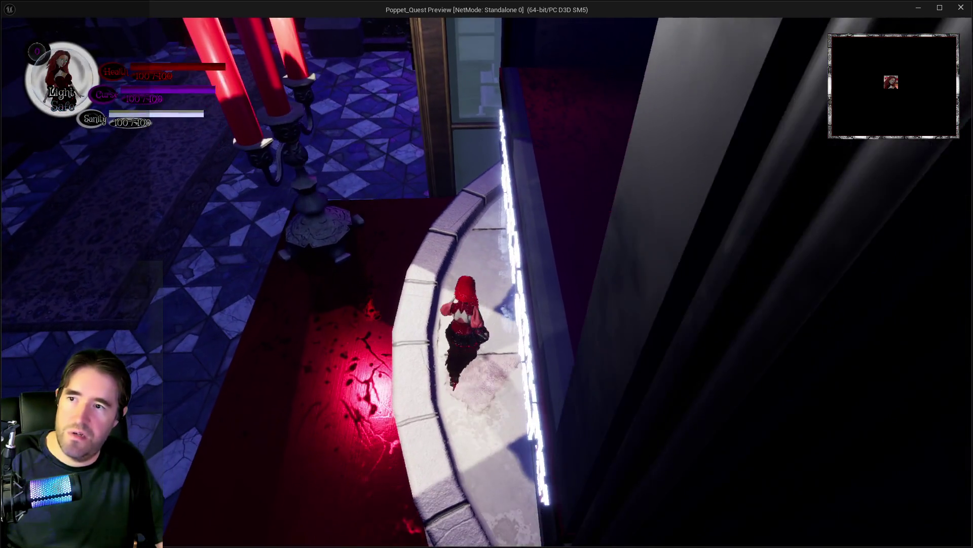
key(w)
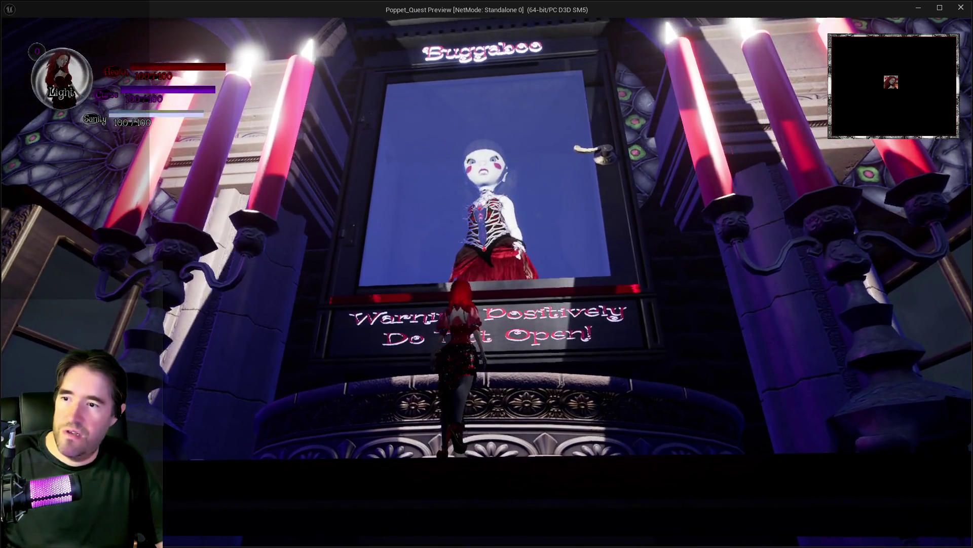
Climb onto the glass cabinet, walk across its top, then stop play and return to the editor.
key(space)
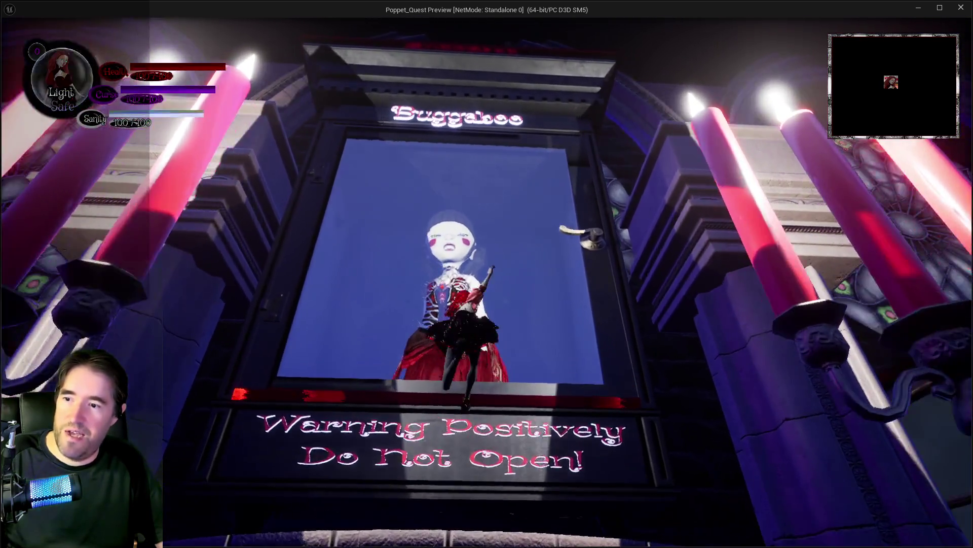
key(w)
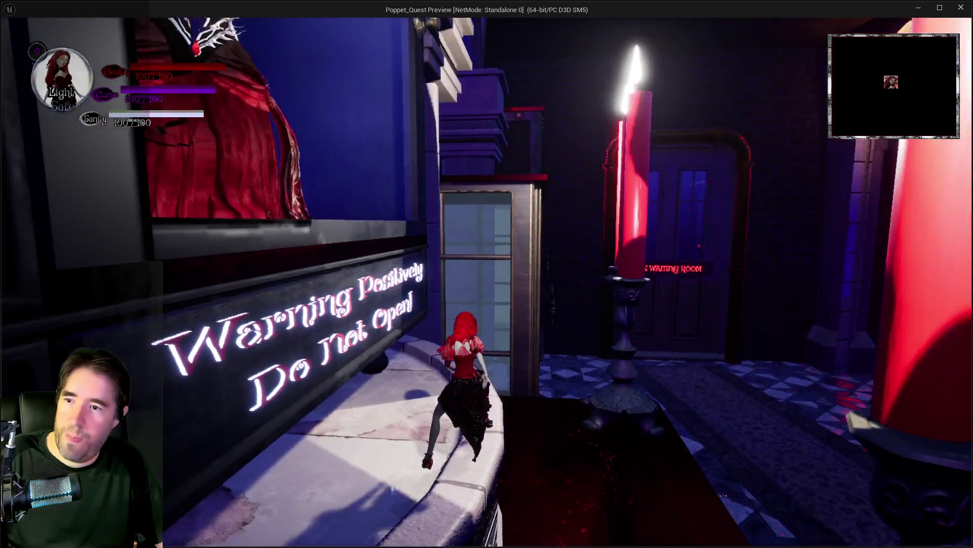
key(space)
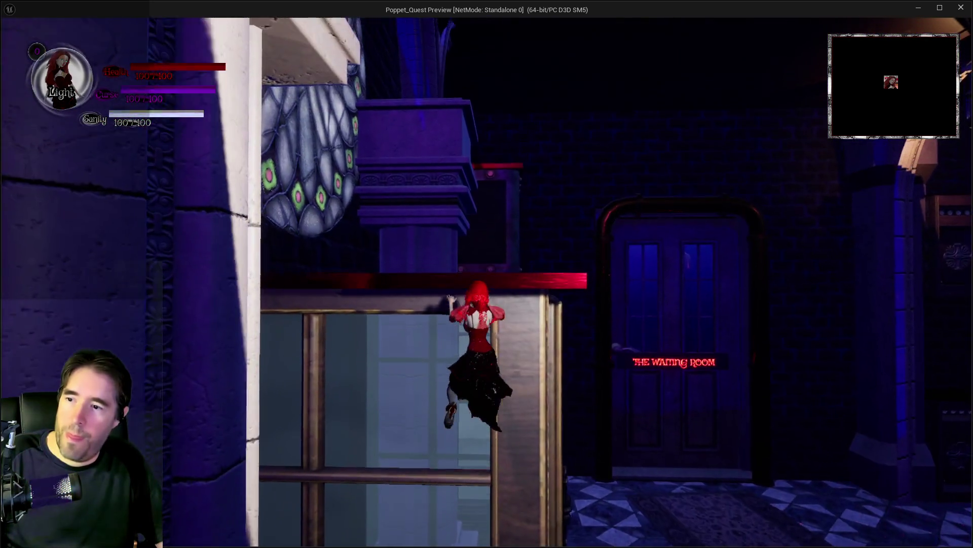
key(w)
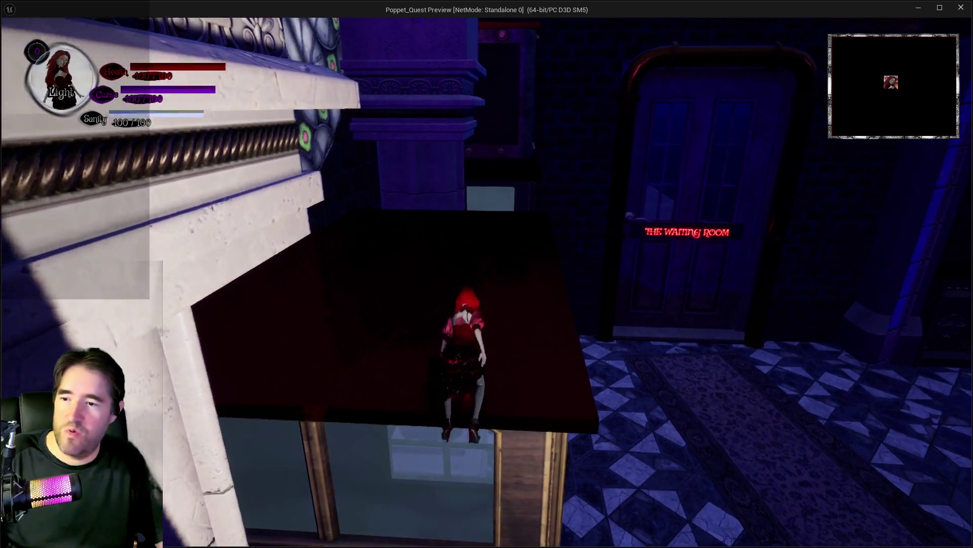
key(w)
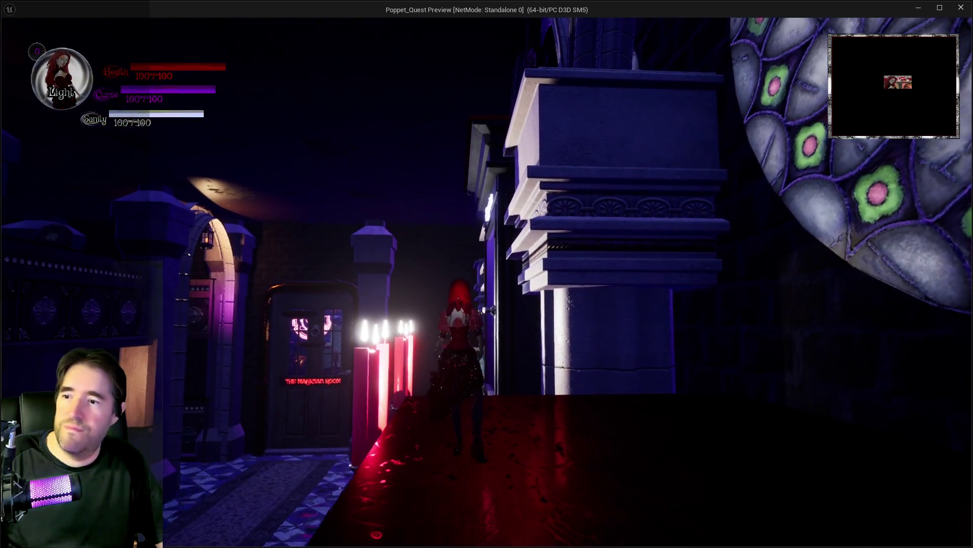
key(w)
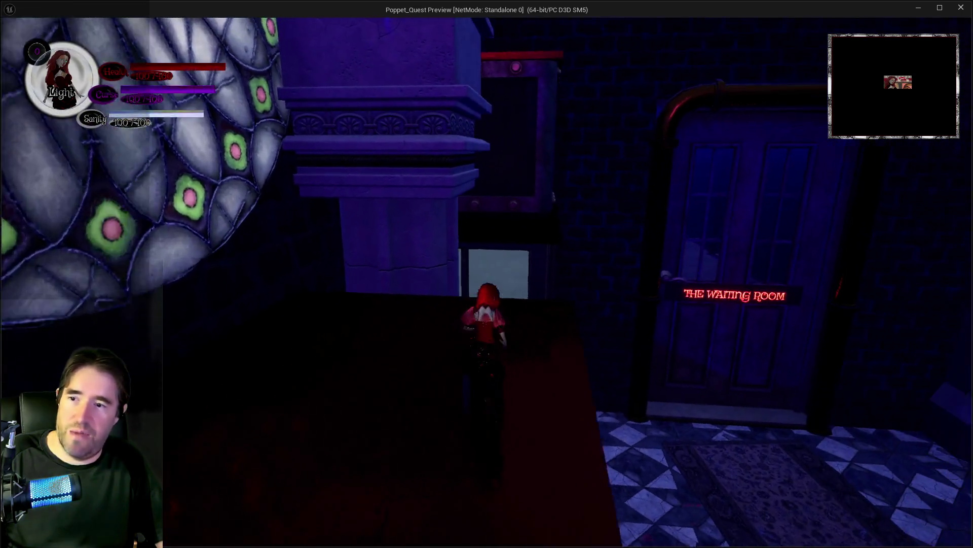
key(w)
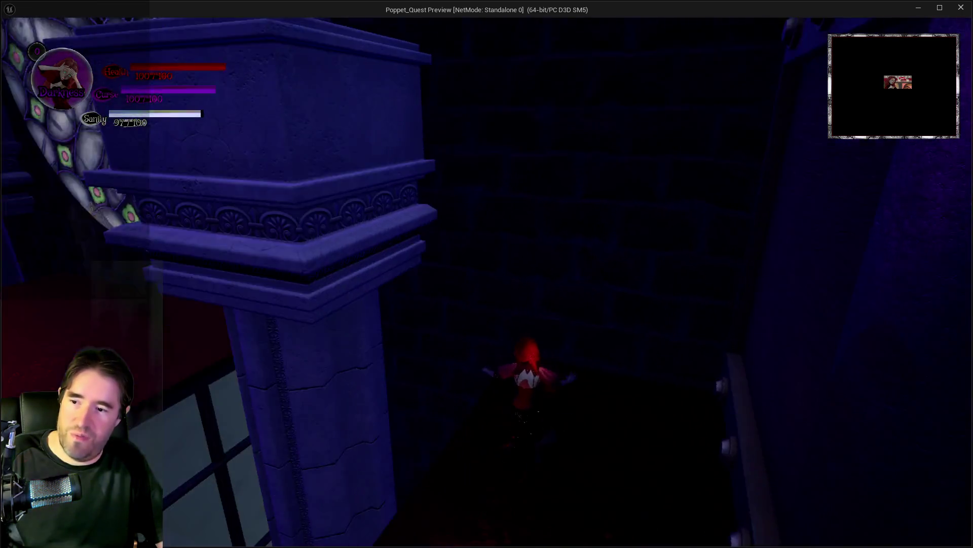
key(w)
key(alt+Tab)
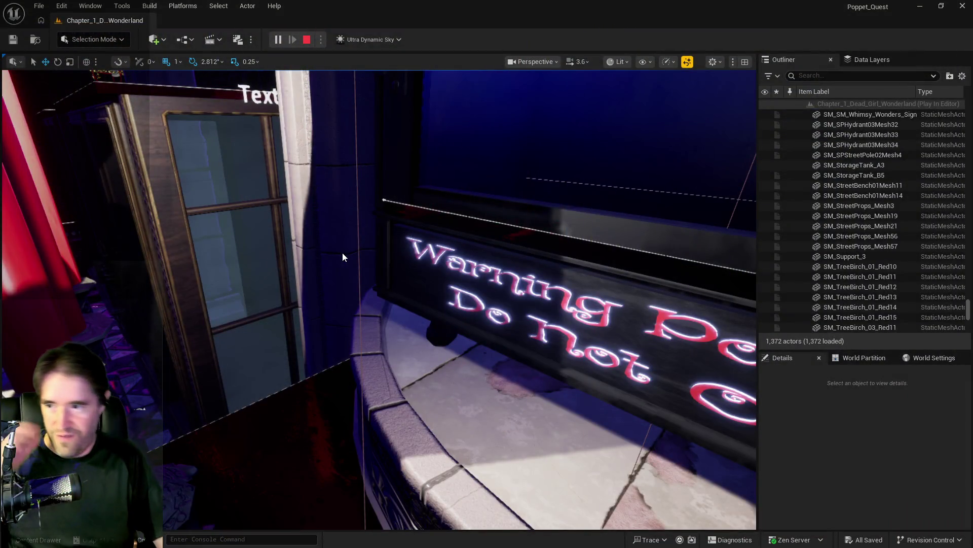
key(Escape)
Select the BP_Toy_Prison4 doll cabinet, focus on it, and orbit to view its top and warning face.
click(591, 265)
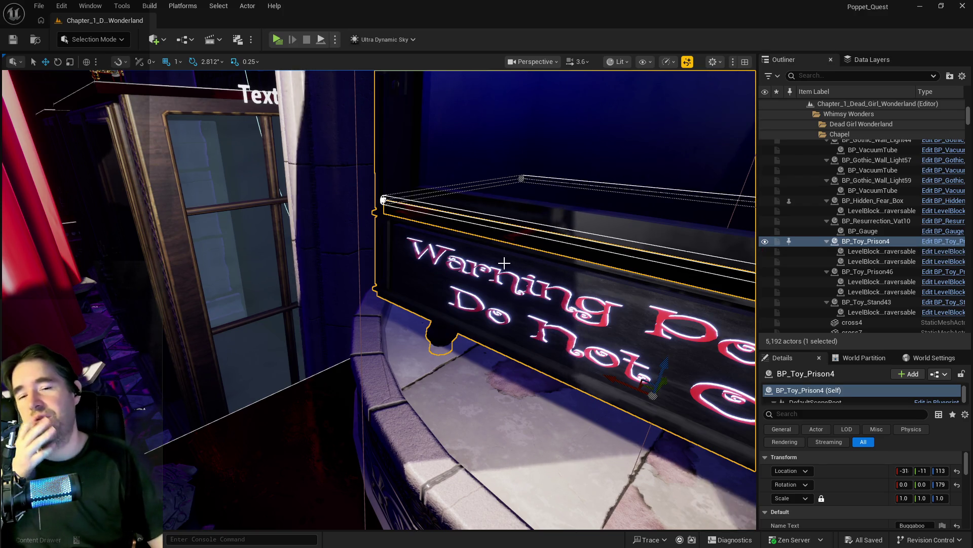
mouse_move(504, 262)
mouse_down()
mouse_move(497, 213)
mouse_move(446, 228)
mouse_move(386, 268)
mouse_move(388, 237)
mouse_up()
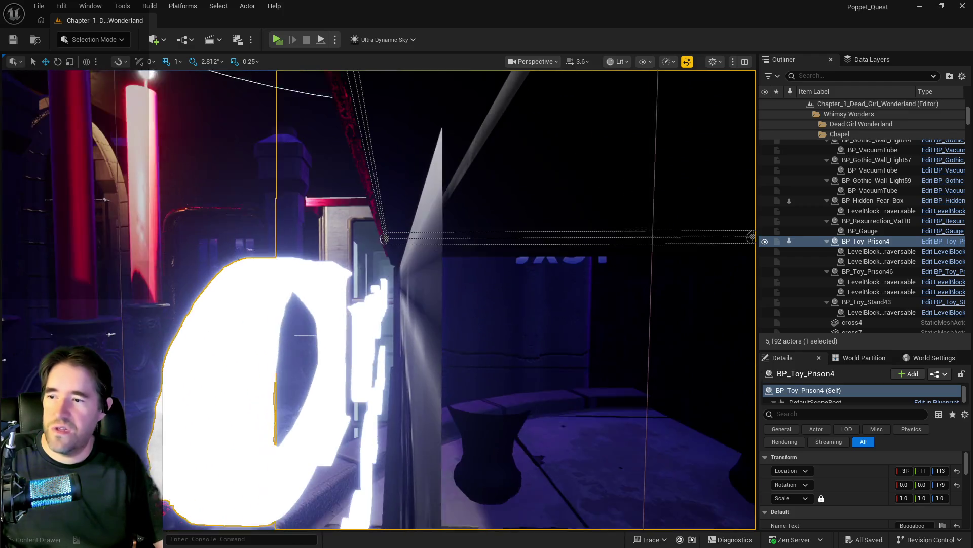
key(f)
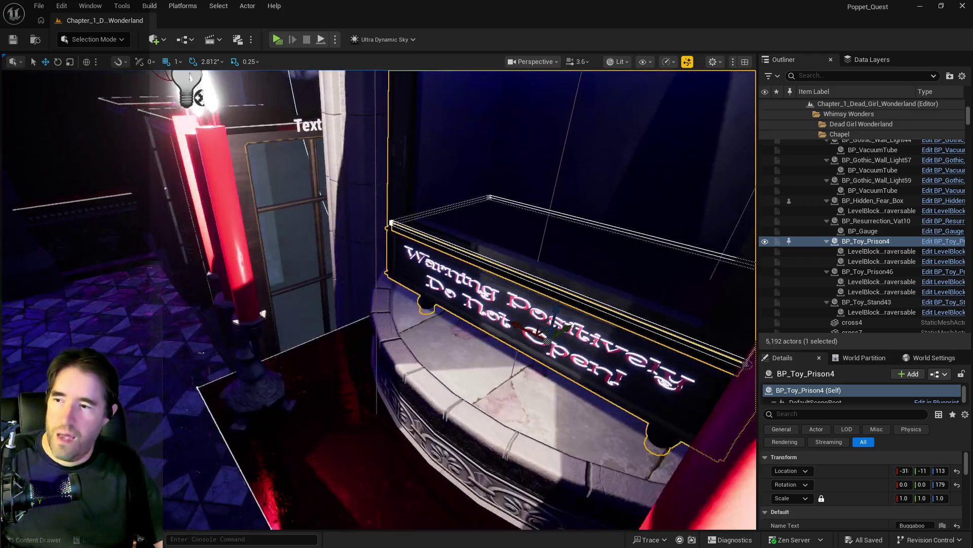
drag(364, 369, 297, 320)
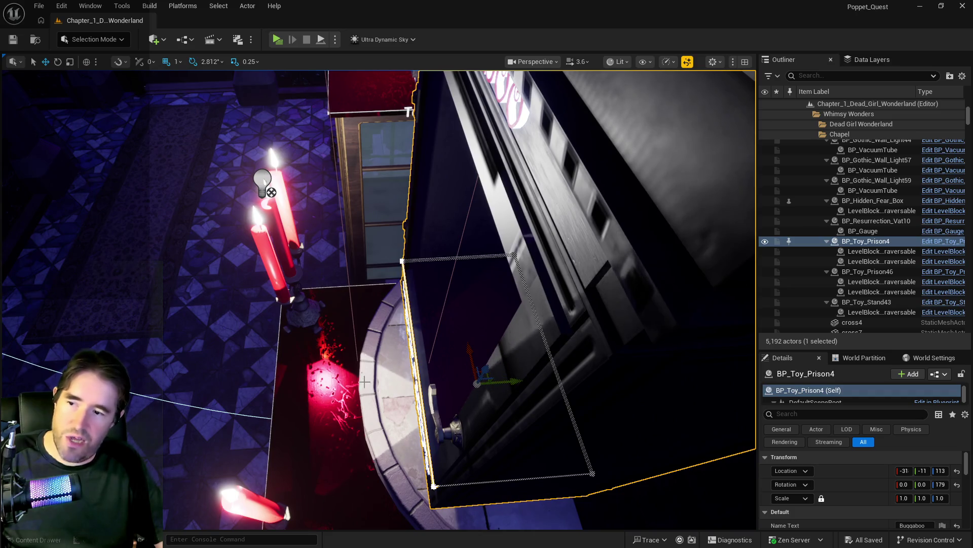
mouse_move(366, 340)
mouse_down()
mouse_move(294, 299)
mouse_move(367, 340)
mouse_up()
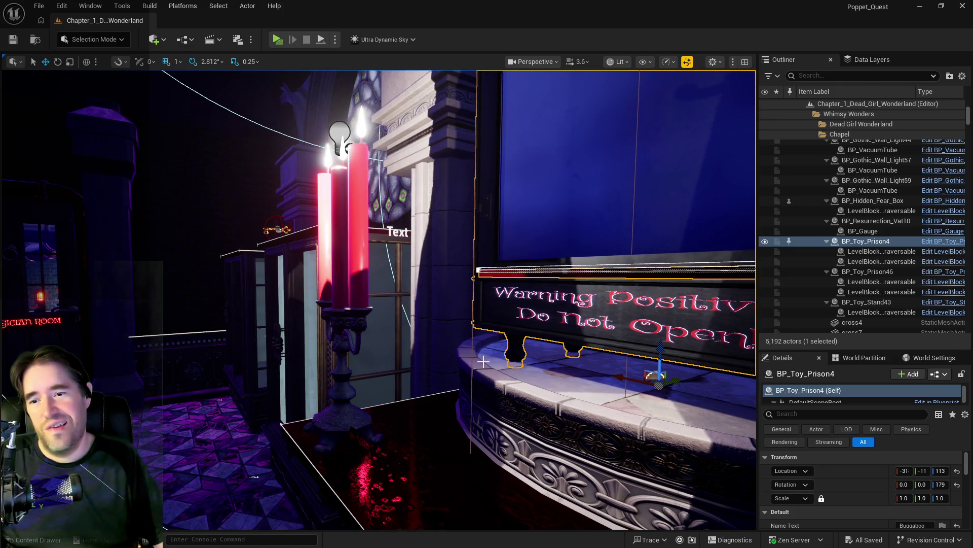
mouse_move(553, 328)
mouse_down()
mouse_move(232, 115)
mouse_move(334, 309)
mouse_move(223, 284)
mouse_move(193, 305)
mouse_move(140, 273)
mouse_move(664, 92)
mouse_up()
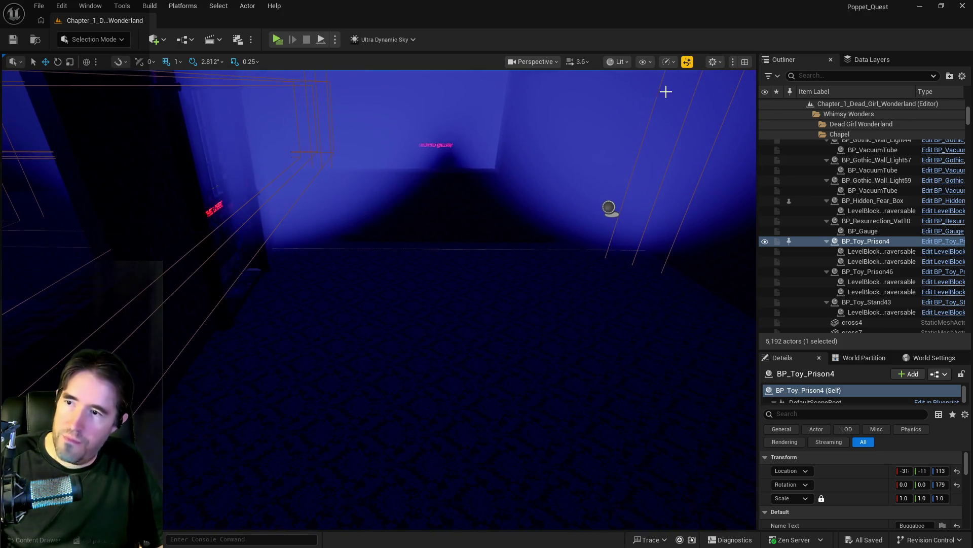
Filter the Data Layers list by 'se' and load DL_C3_Security to reveal the numbered prison toys.
click(884, 63)
text(secur)
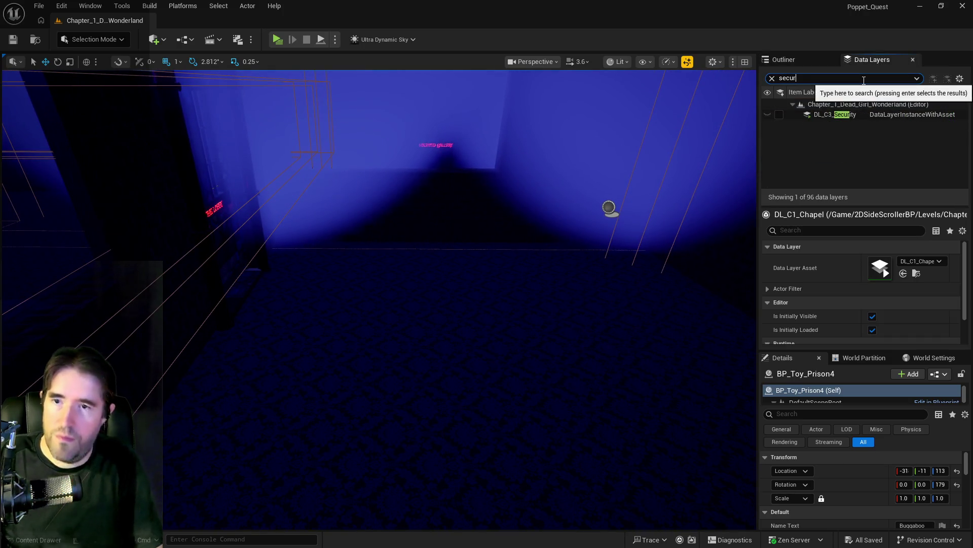
click(779, 115)
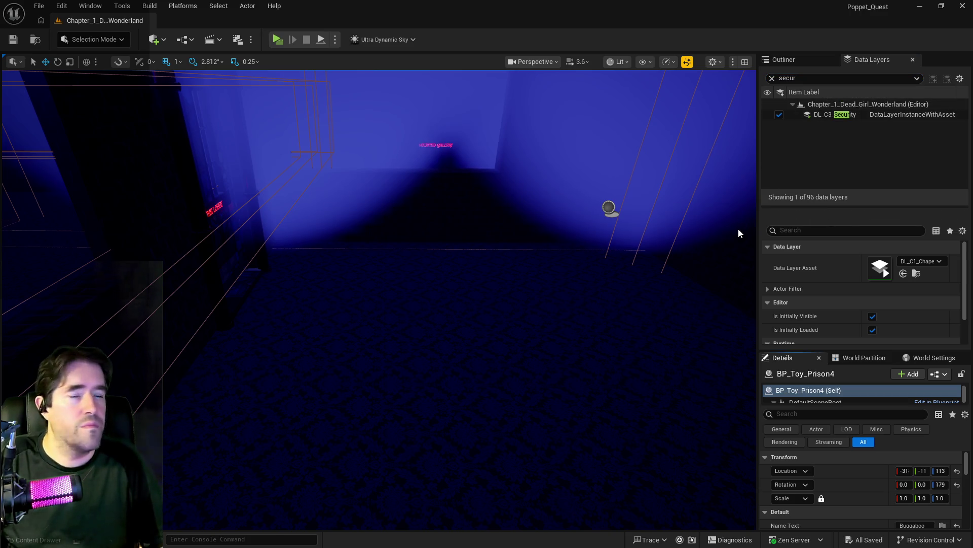
drag(450, 311, 447, 316)
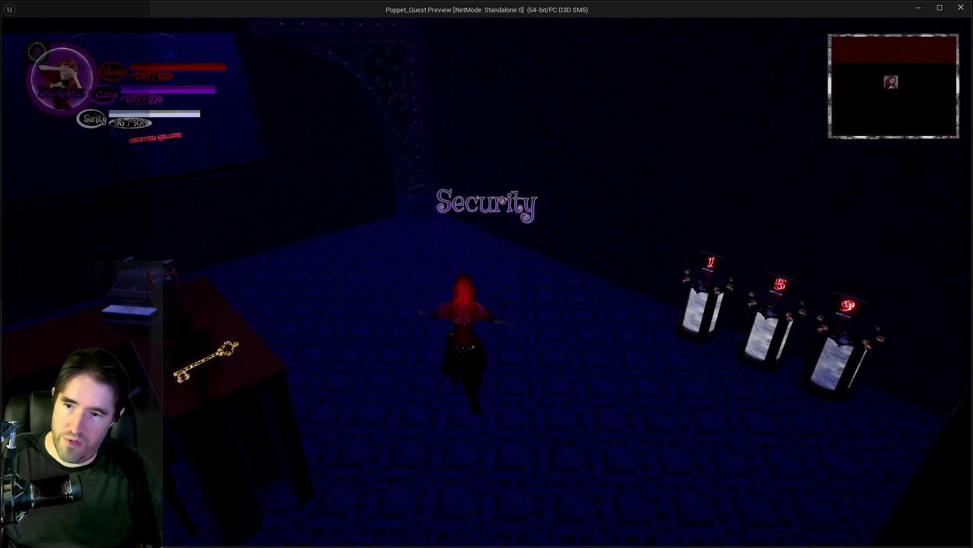
key(w)
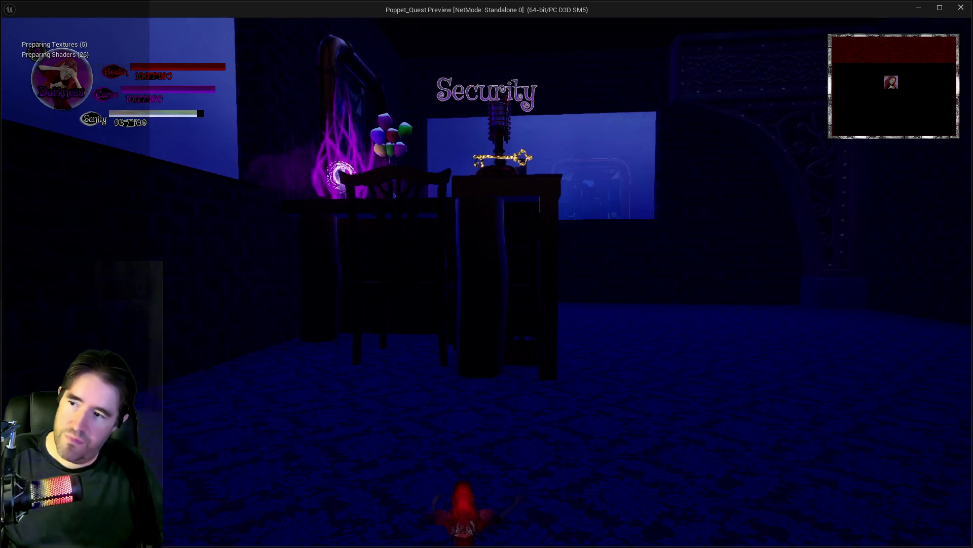
key(w)
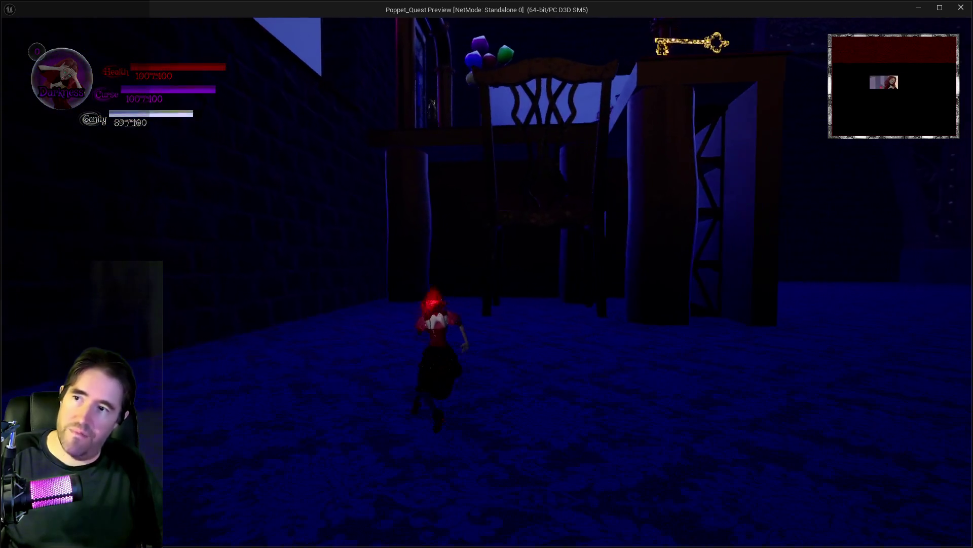
key(w)
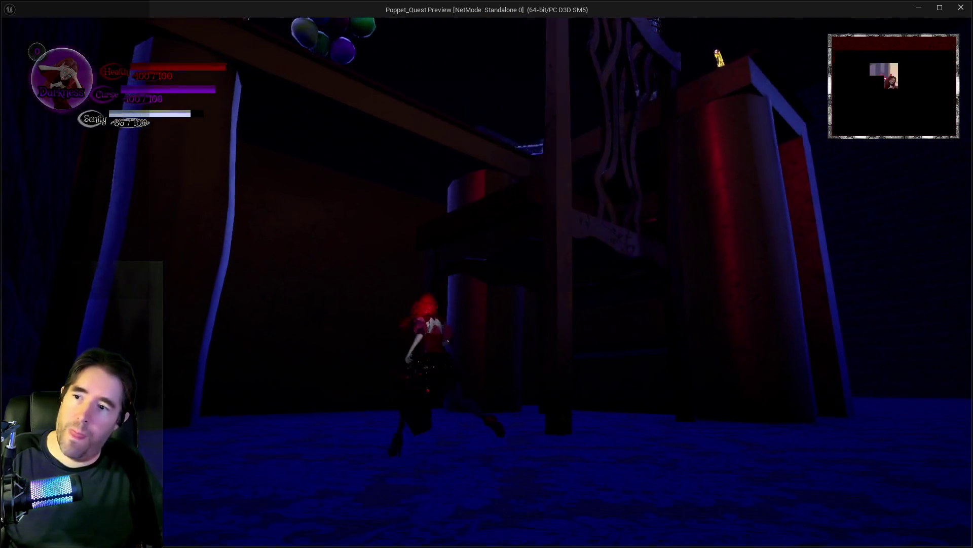
key(w)
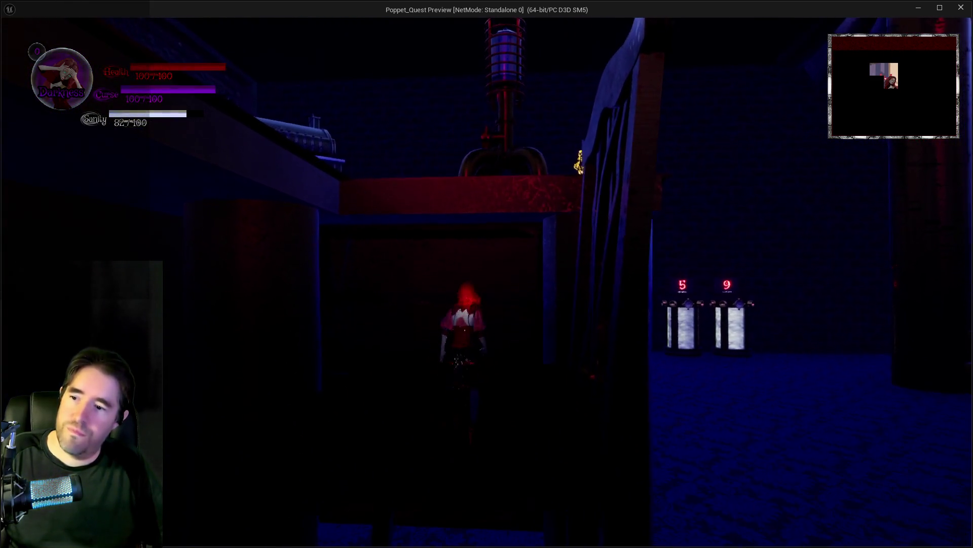
key(w)
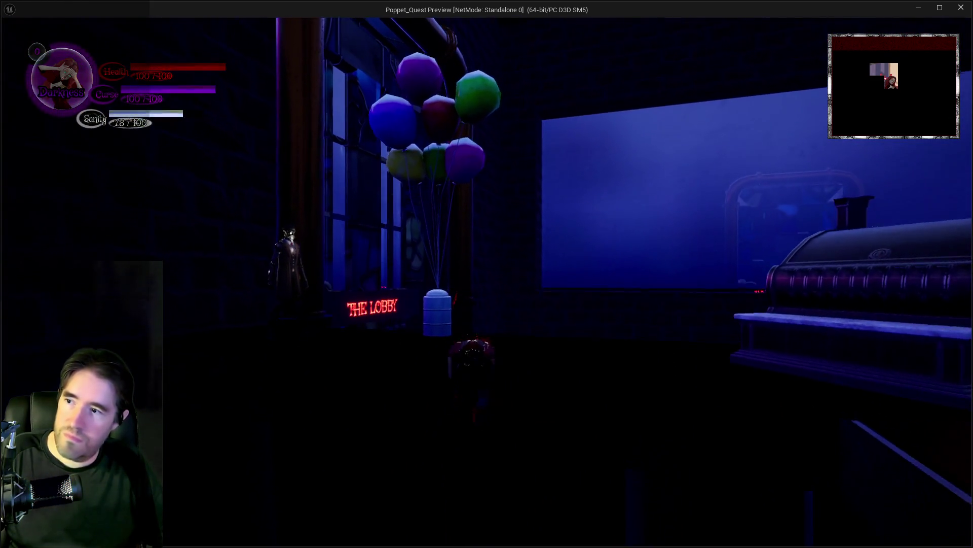
key(w)
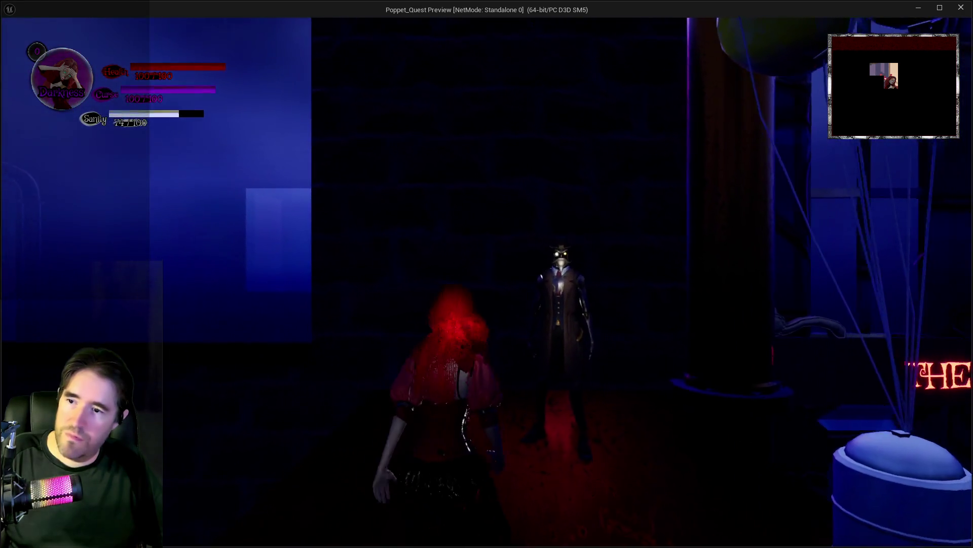
key(w)
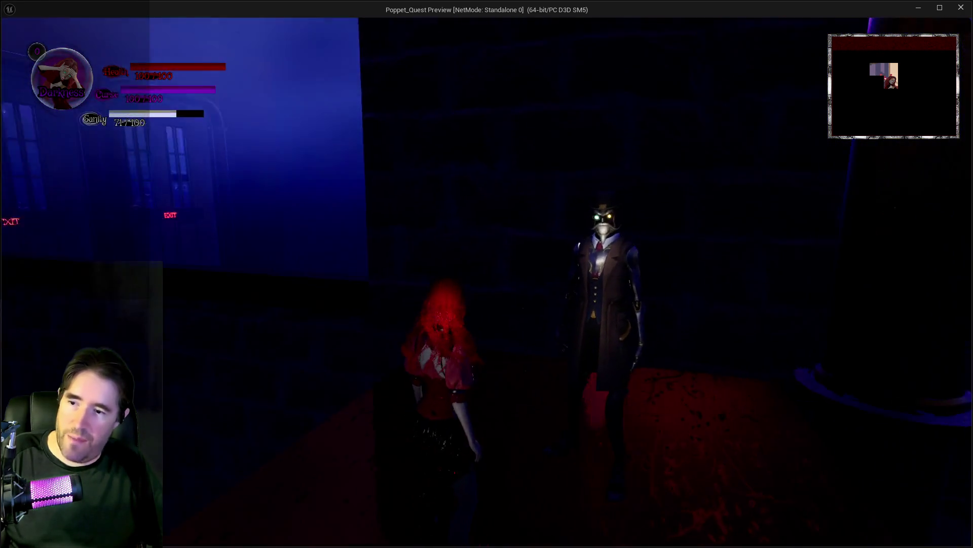
key(w)
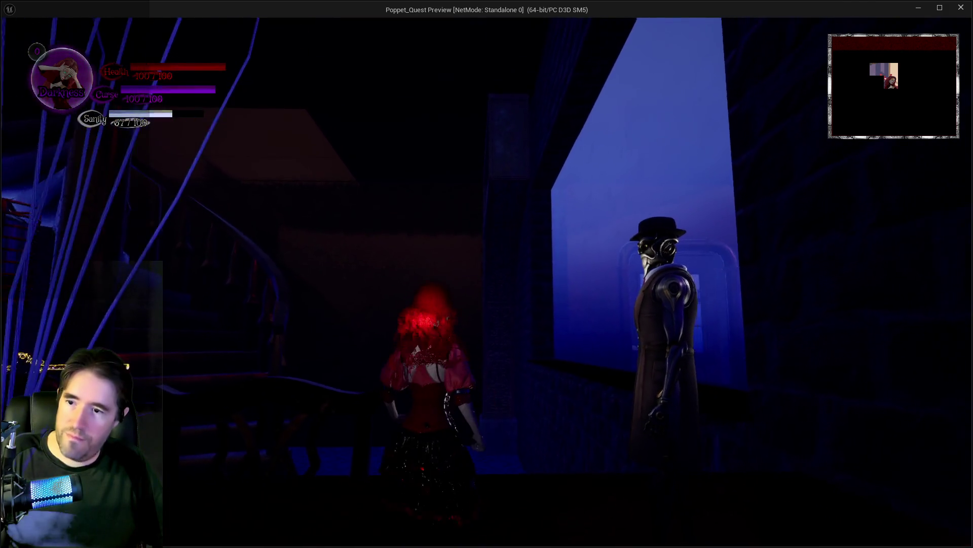
key(w)
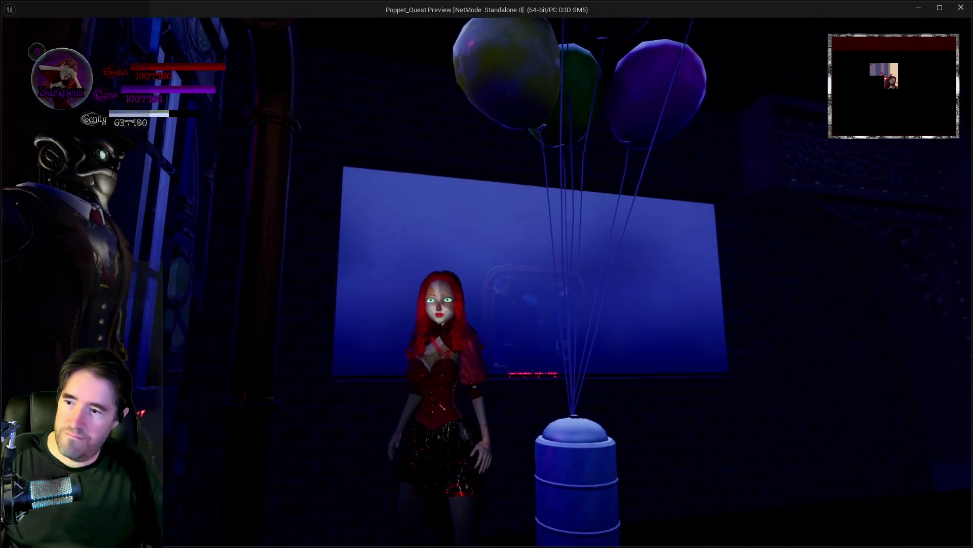
key(w)
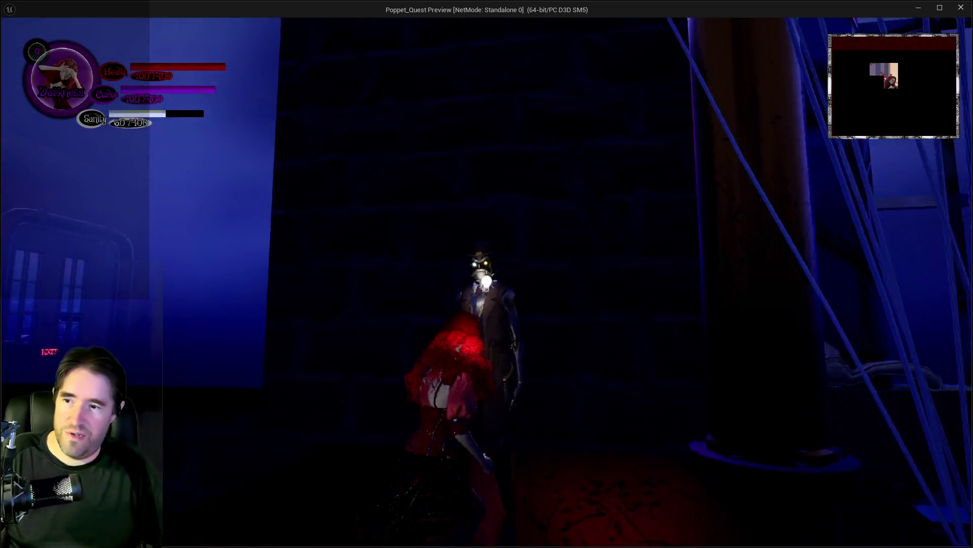
key(w)
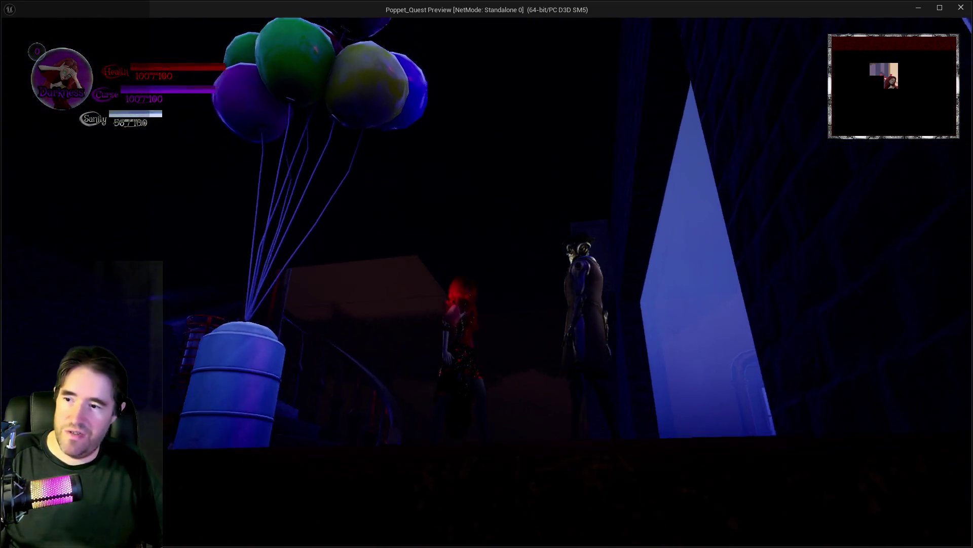
key(w)
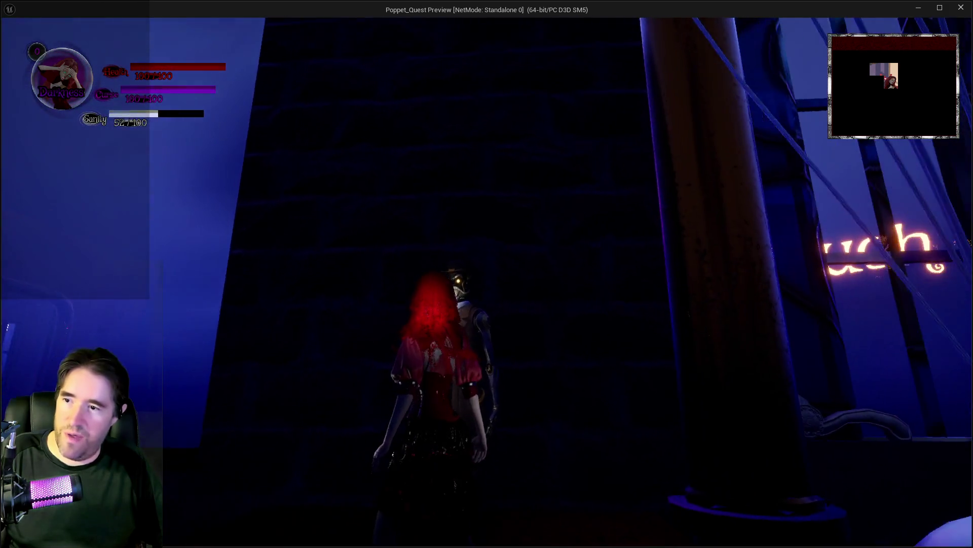
key(w)
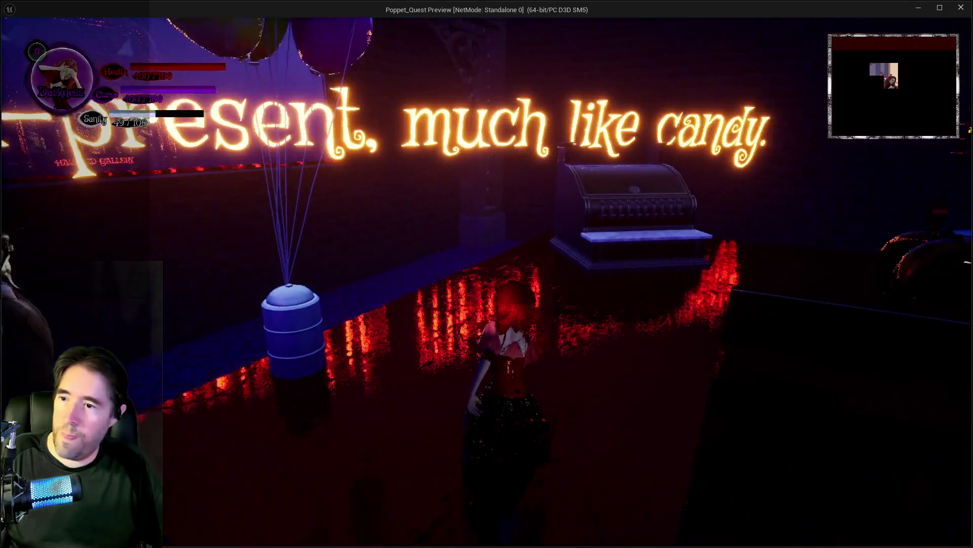
key(w)
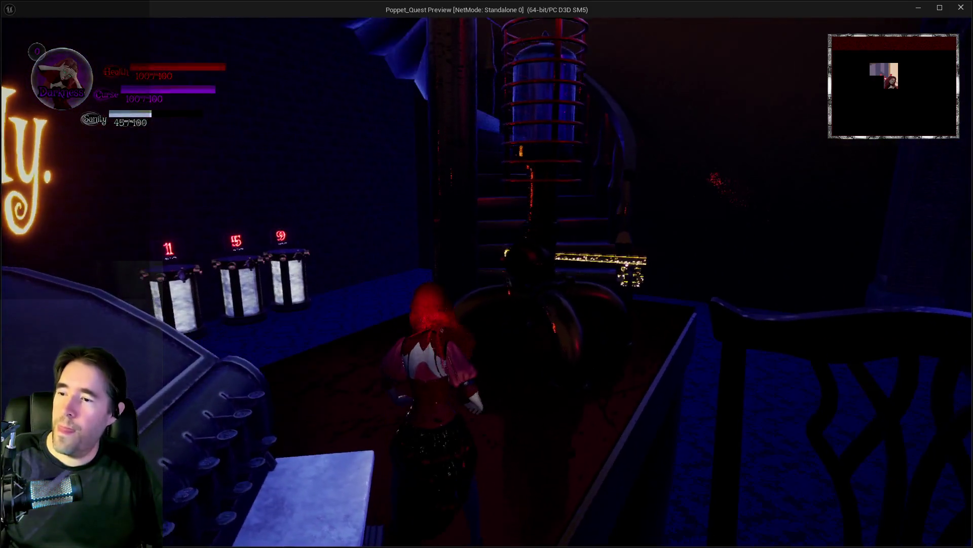
key(Escape)
click(816, 521)
key(w)
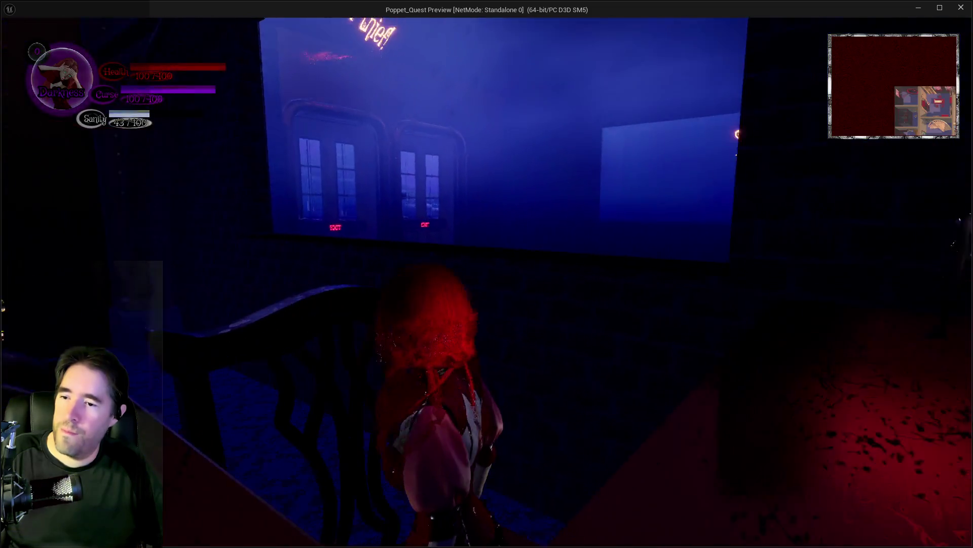
key(w)
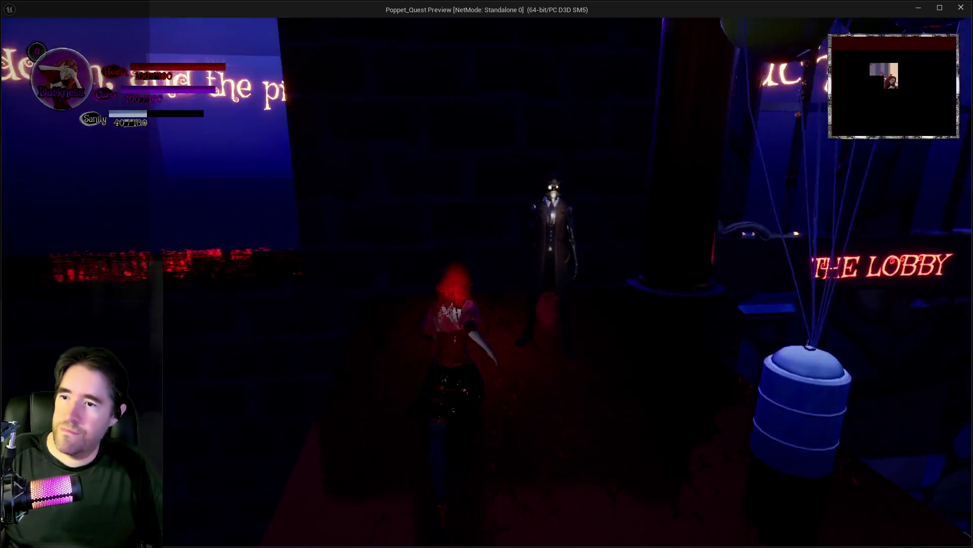
key(w)
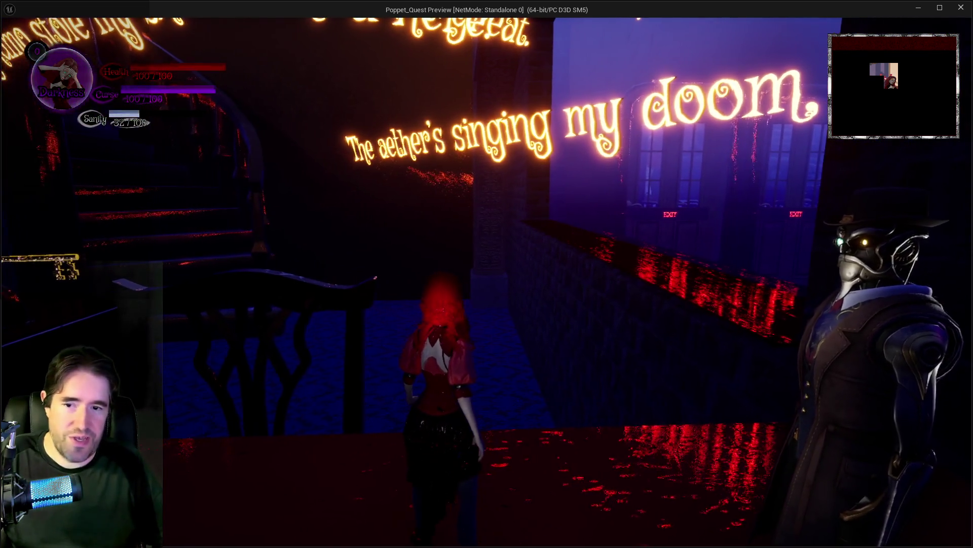
key(alt+Tab)
key(Escape)
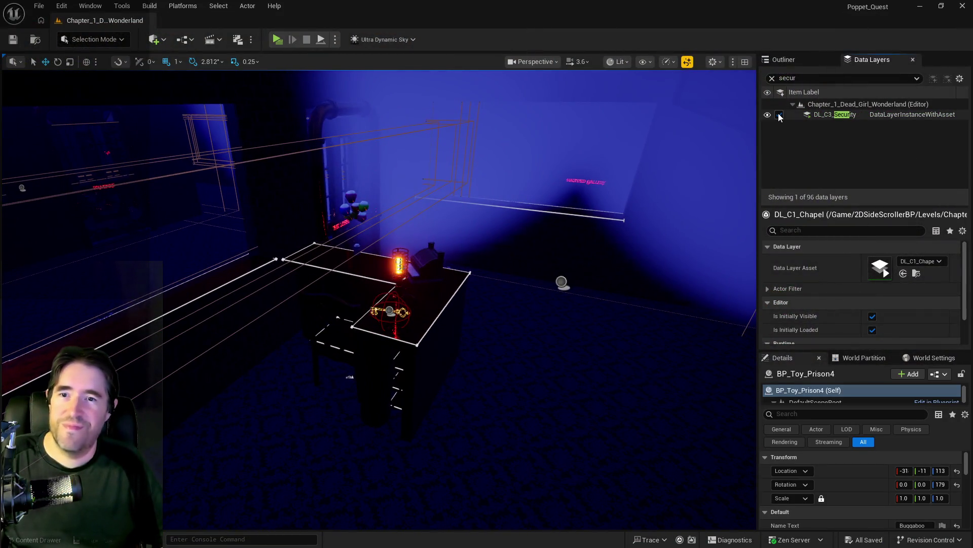
Frame the BP_Toy_Prison4 cabinet and clear the Data Layers filter to list all 96 layers.
drag(343, 391, 343, 392)
key(f)
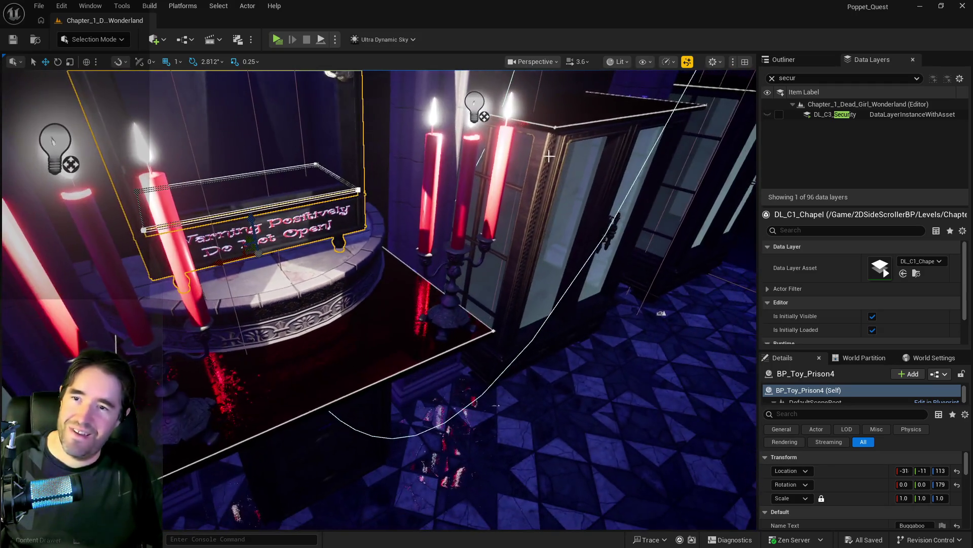
click(773, 79)
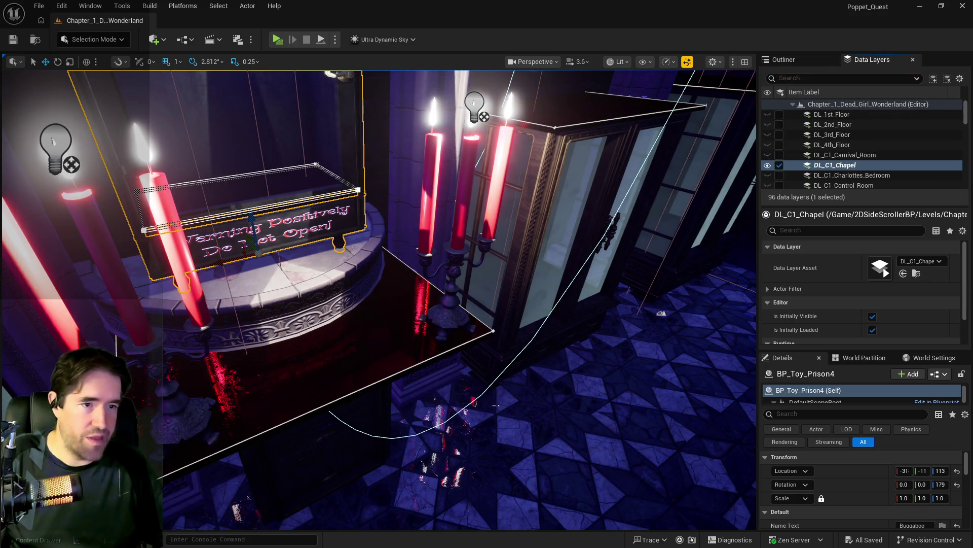
click(942, 526)
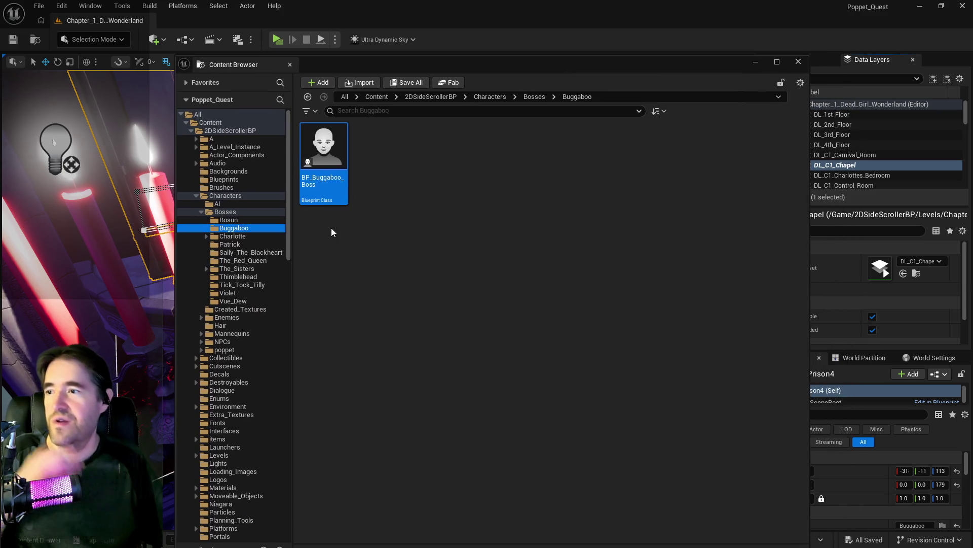
Open Characters > NPCs in the Content Browser, select BP_Buggaboo, and move the browser aside.
click(217, 334)
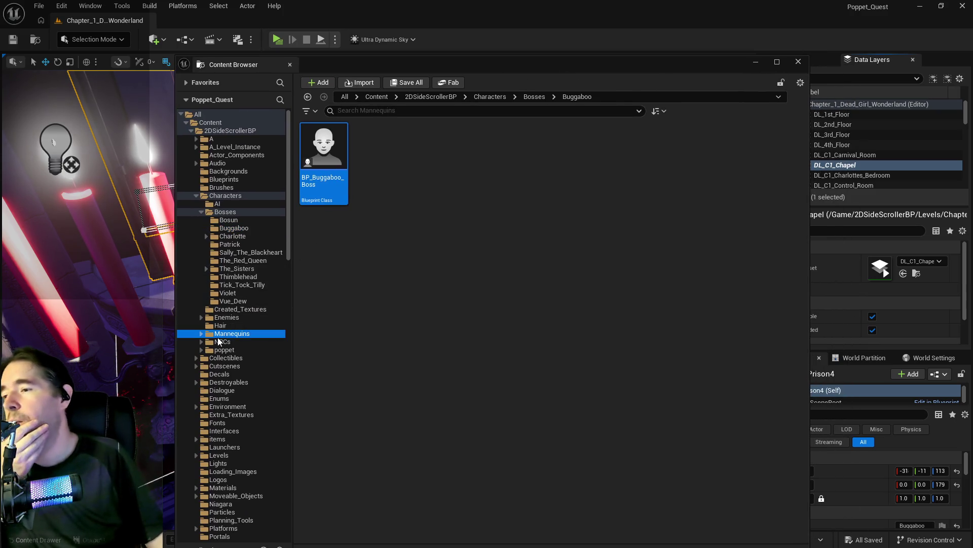
click(219, 342)
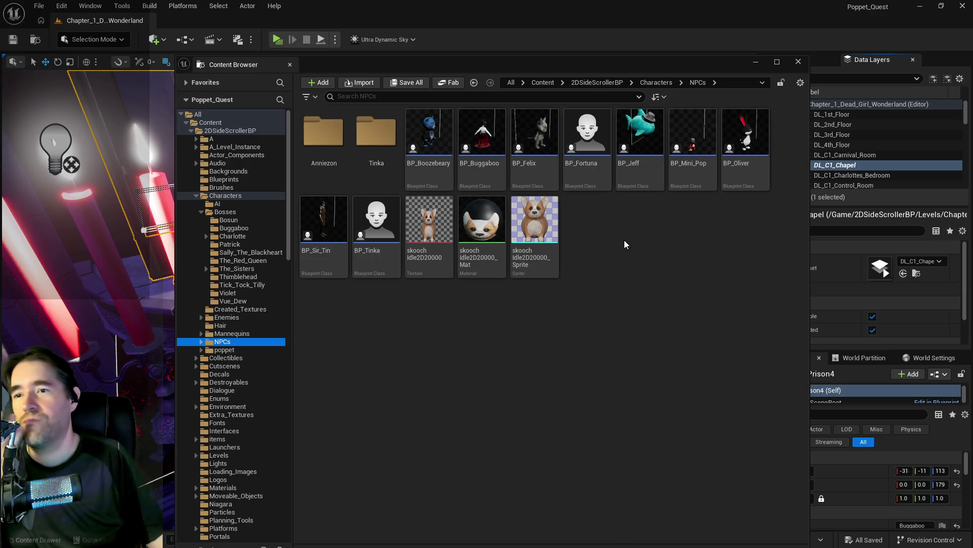
click(501, 156)
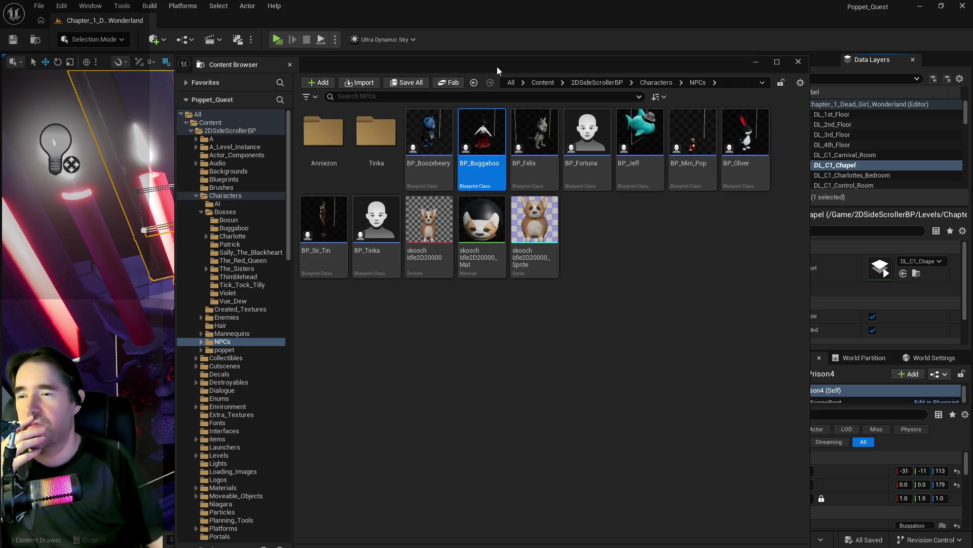
drag(497, 66, 972, 83)
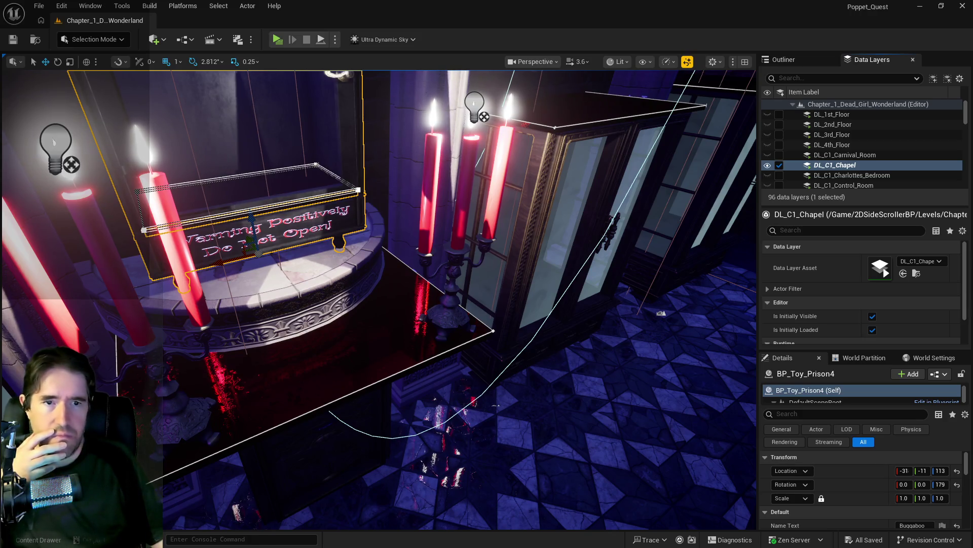
Bring up the BP_Puppet_Master Blueprint editor, move it aside, and pull the PQ To Do List doc over Unreal.
mouse_move(972, 50)
mouse_down()
mouse_move(248, 49)
mouse_move(272, 53)
mouse_up()
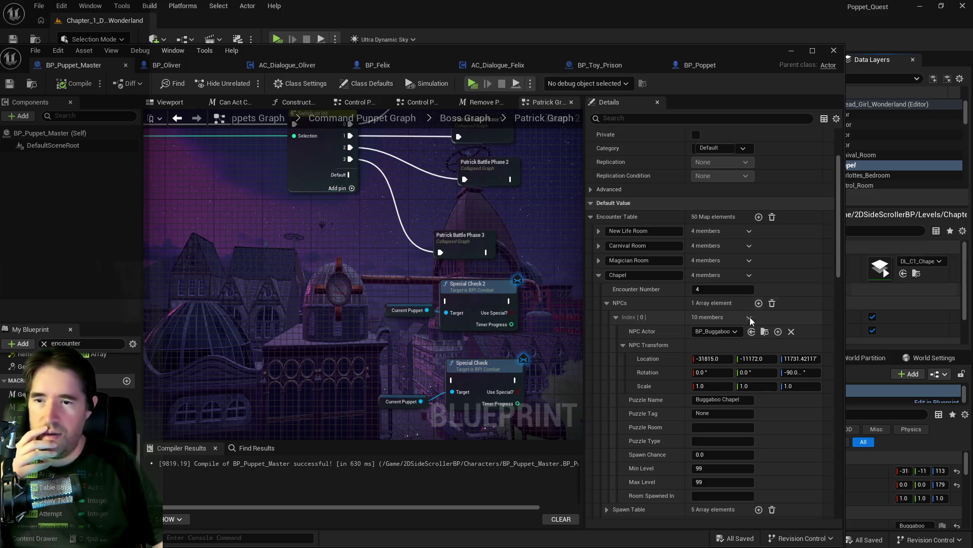
drag(320, 51, 972, 60)
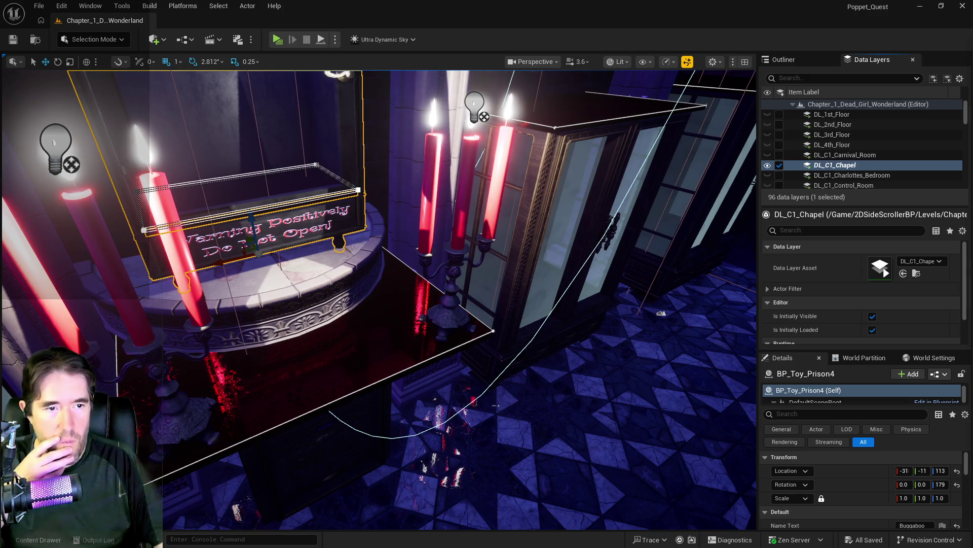
drag(972, 51, 568, 56)
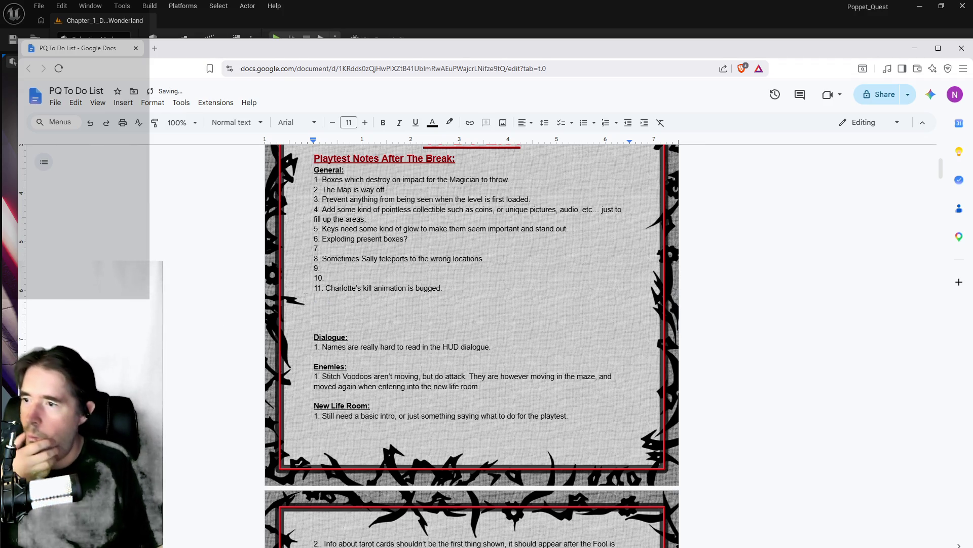
Empty Chapel items 1 and 4 in the to-do list, then return to Unreal focused on BP_Toy_Prison4.
scroll(472, 346, down, 2)
click(315, 197)
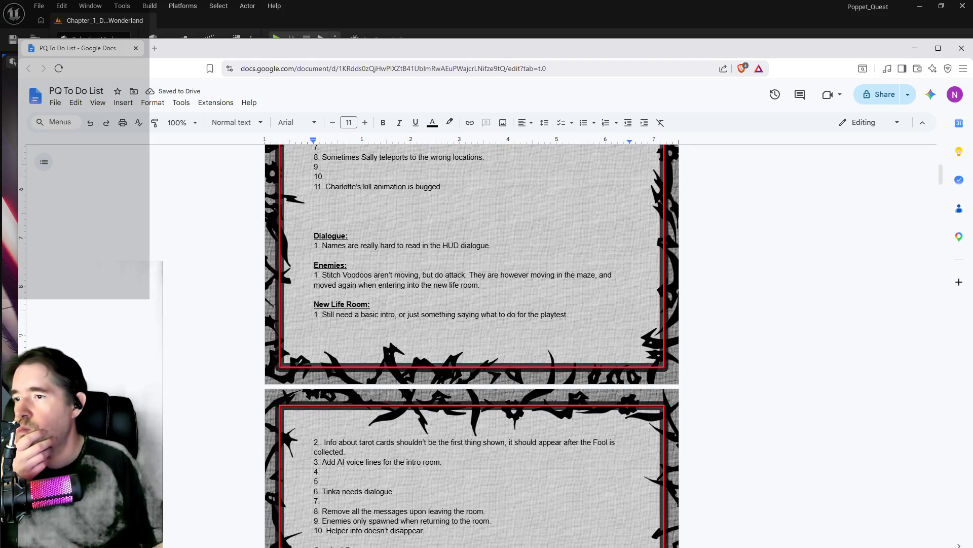
scroll(383, 300, down, 1)
scroll(383, 299, down, 3)
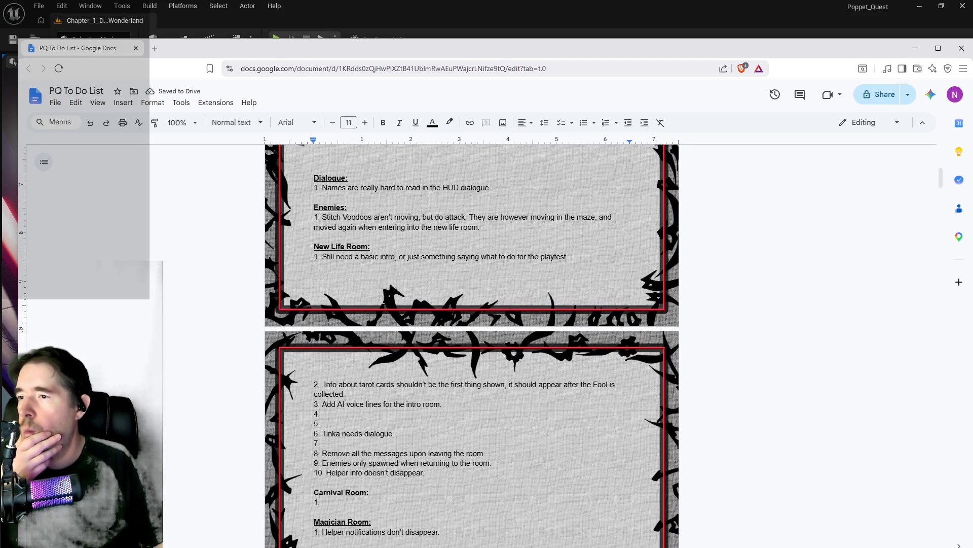
scroll(383, 300, down, 10)
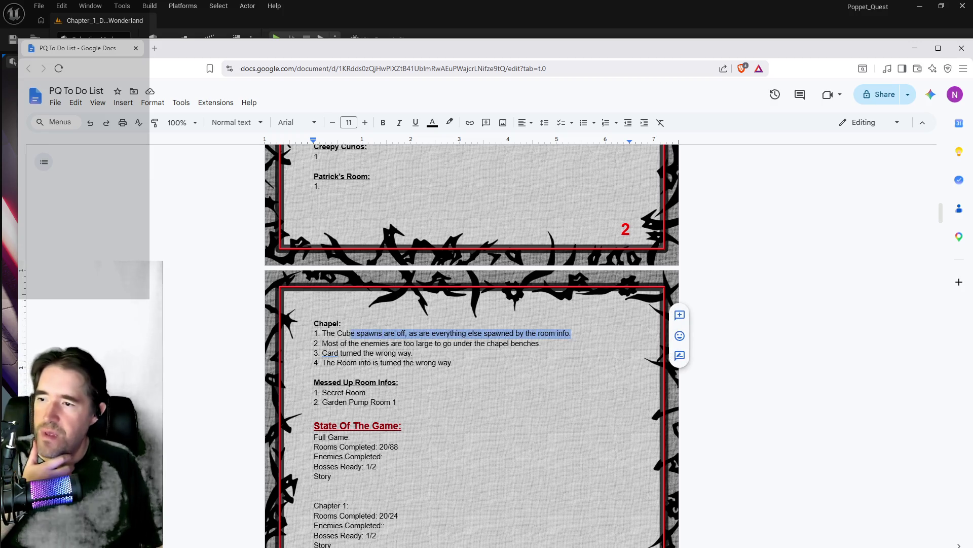
key(BackSpace)
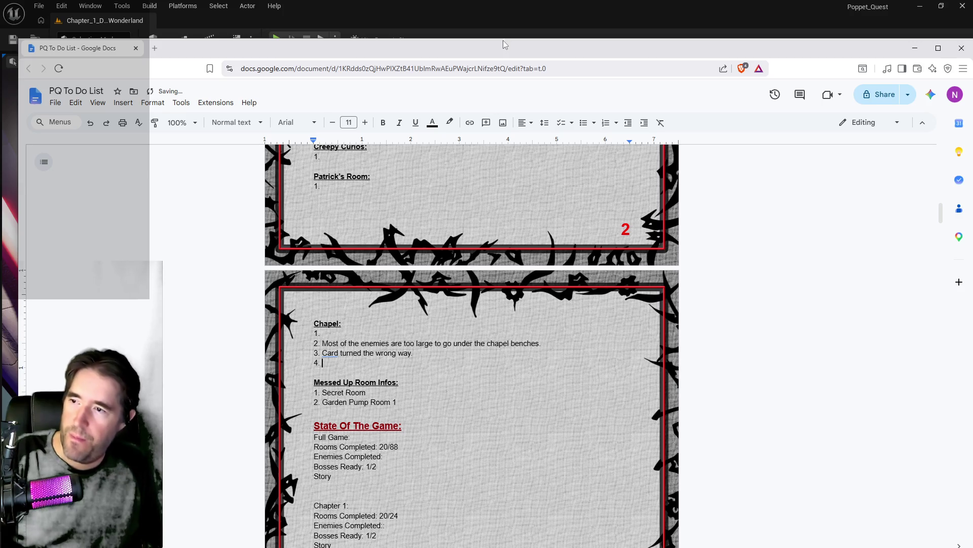
key(alt+Tab)
key(f)
key(f)
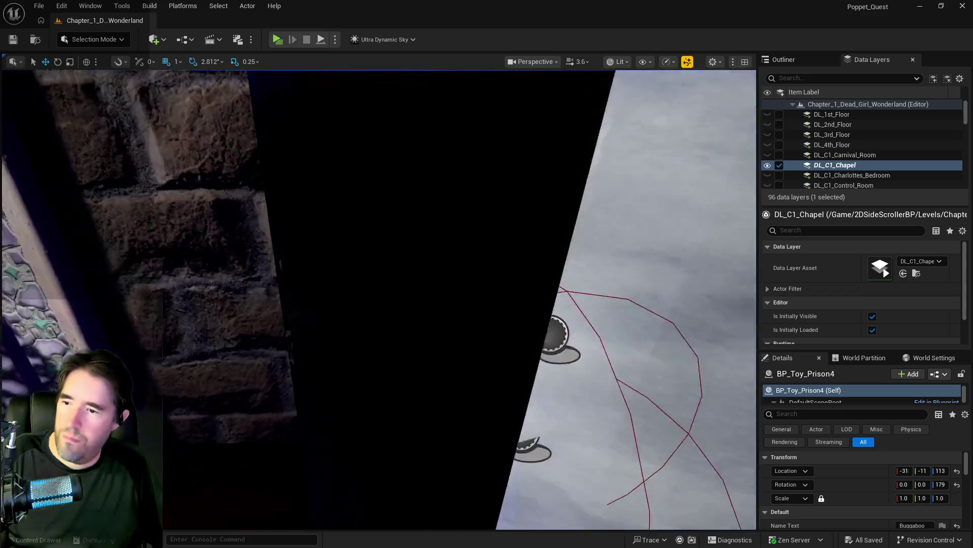
Select the resurrection vat and set its Water Color to black, with hue 180.
scroll(250, 365, down, 5)
scroll(250, 365, up, 6)
scroll(235, 380, down, 5)
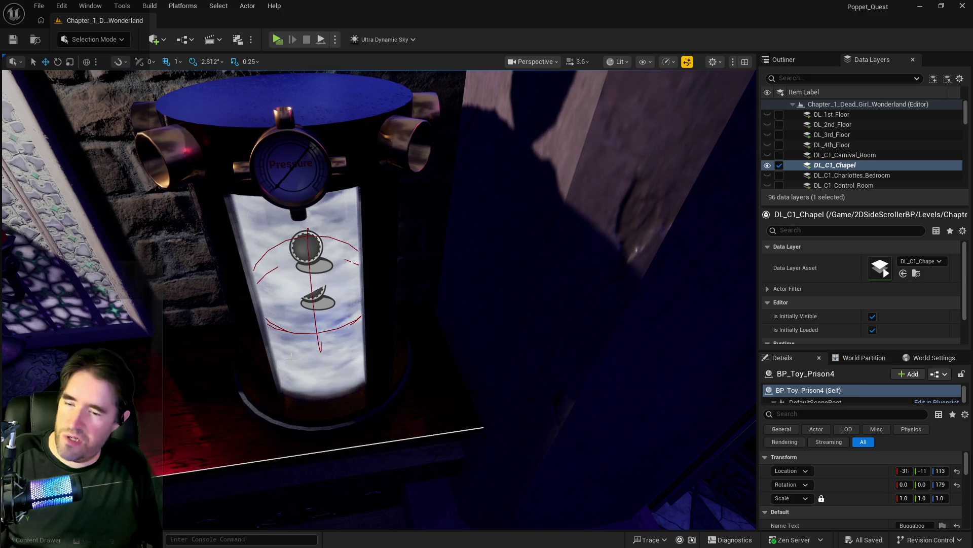
click(291, 358)
scroll(862, 487, down, 5)
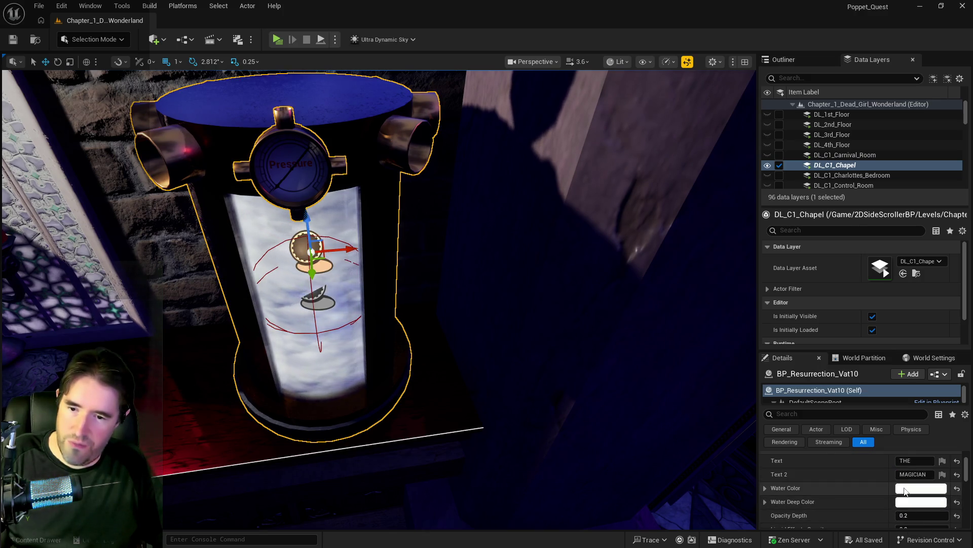
click(905, 490)
drag(824, 374, 824, 383)
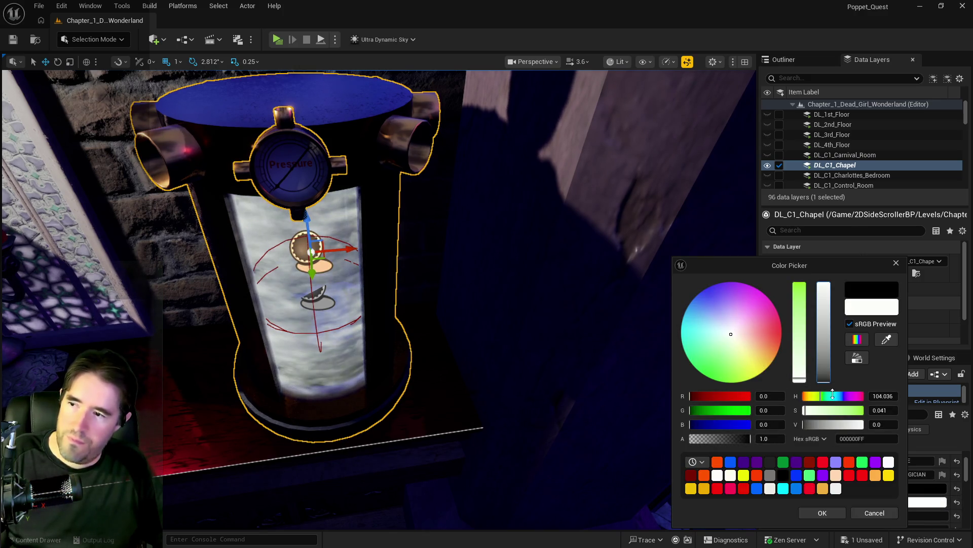
click(822, 513)
click(905, 489)
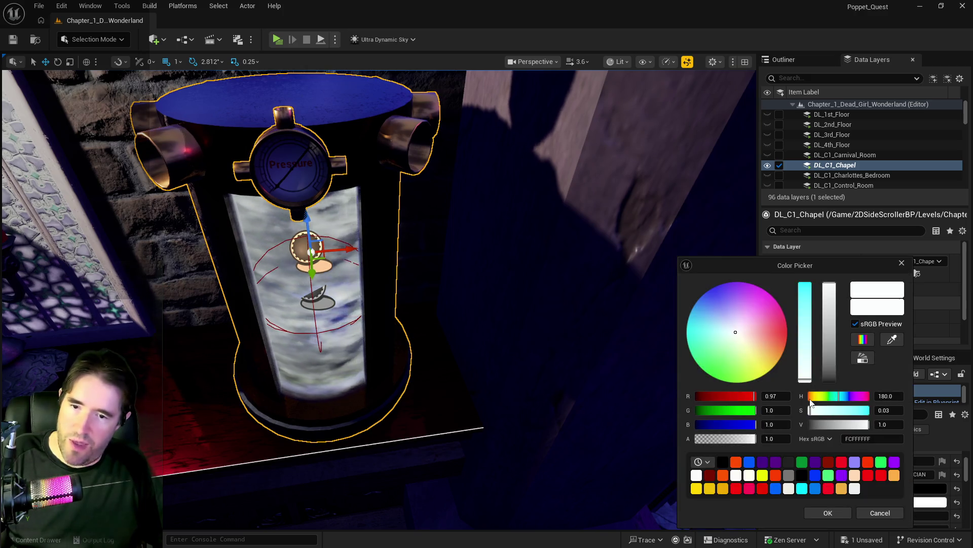
click(837, 395)
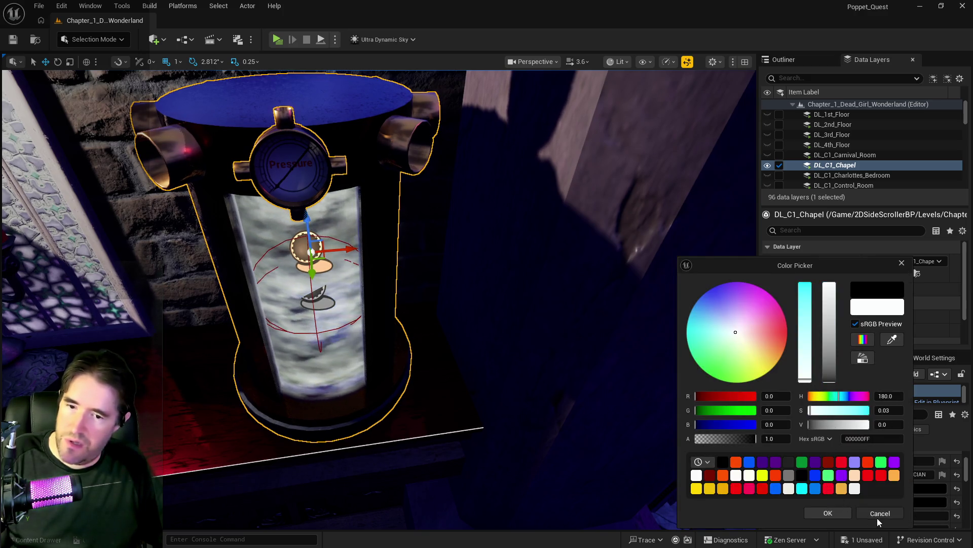
click(879, 514)
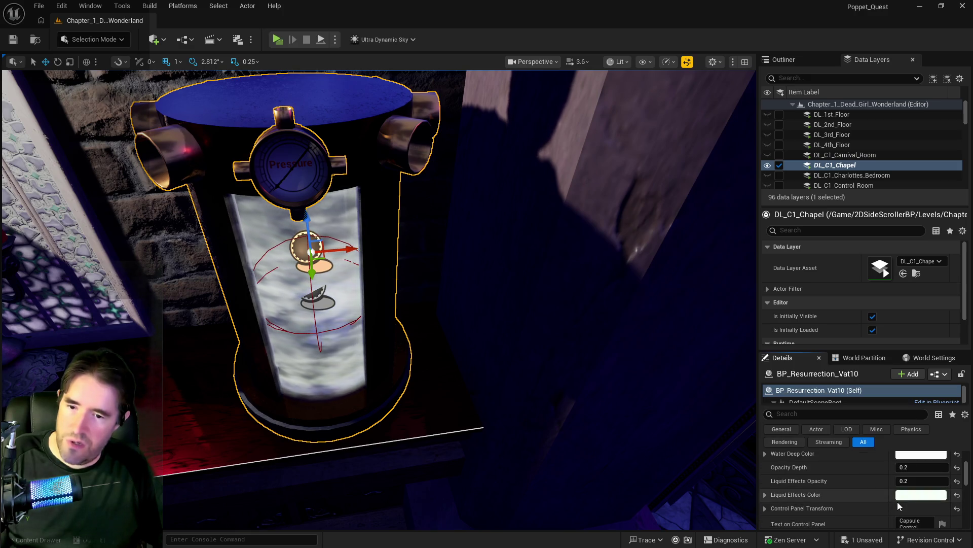
Set the vat's Liquid Effects Color to black.
click(900, 498)
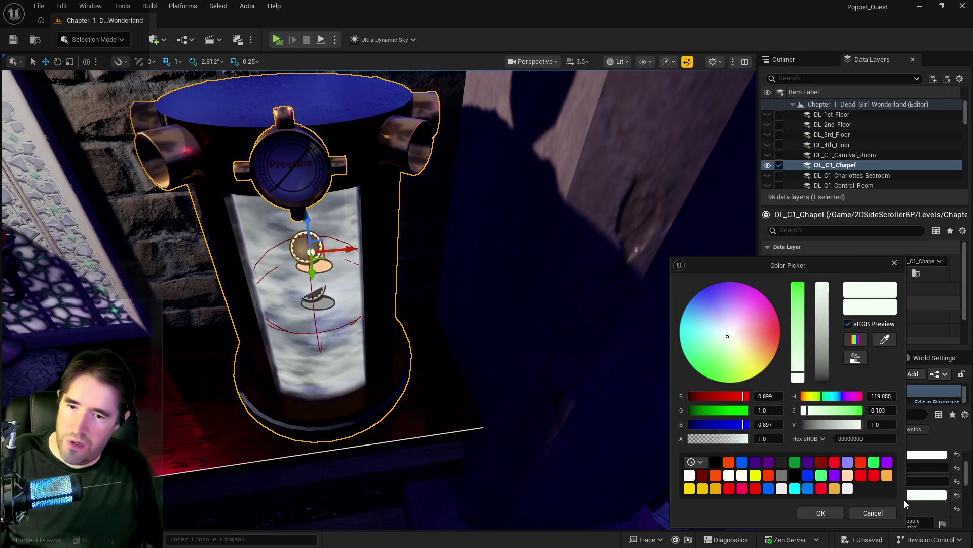
click(715, 459)
click(821, 511)
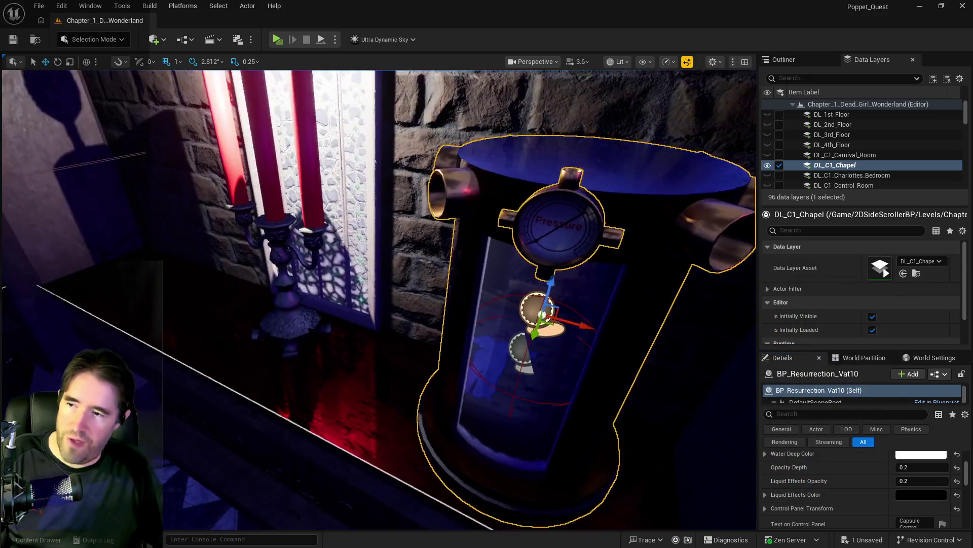
Move up to the vat and set its Water Deep Color to black.
key(w)
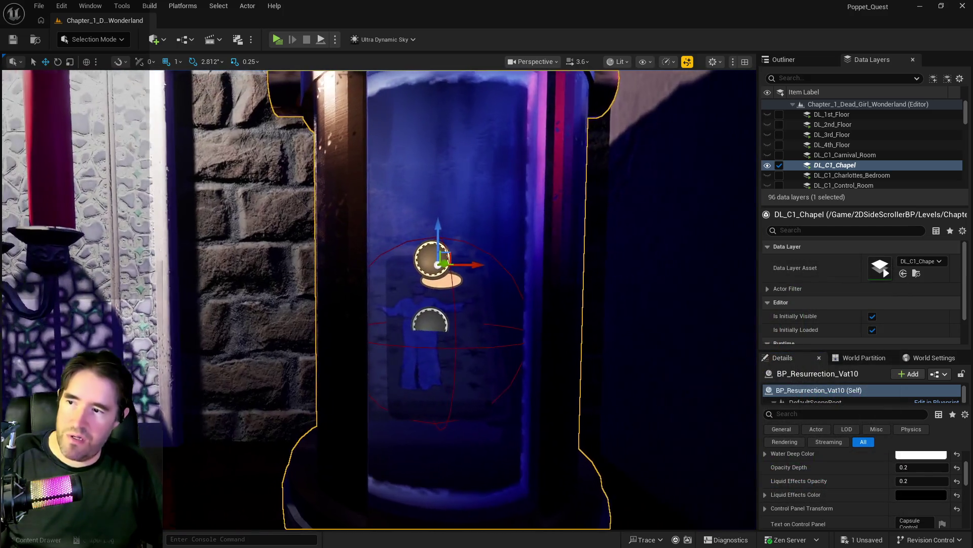
key(a)
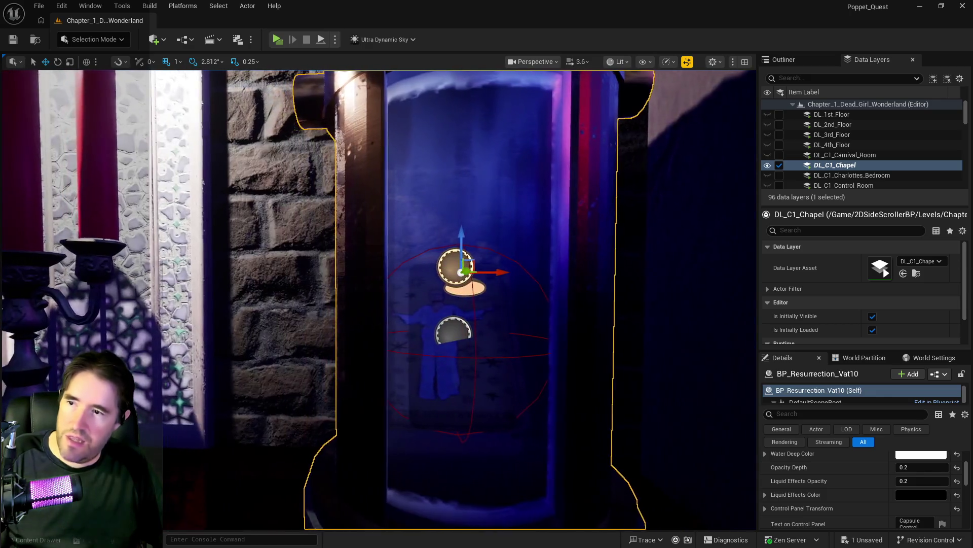
click(908, 454)
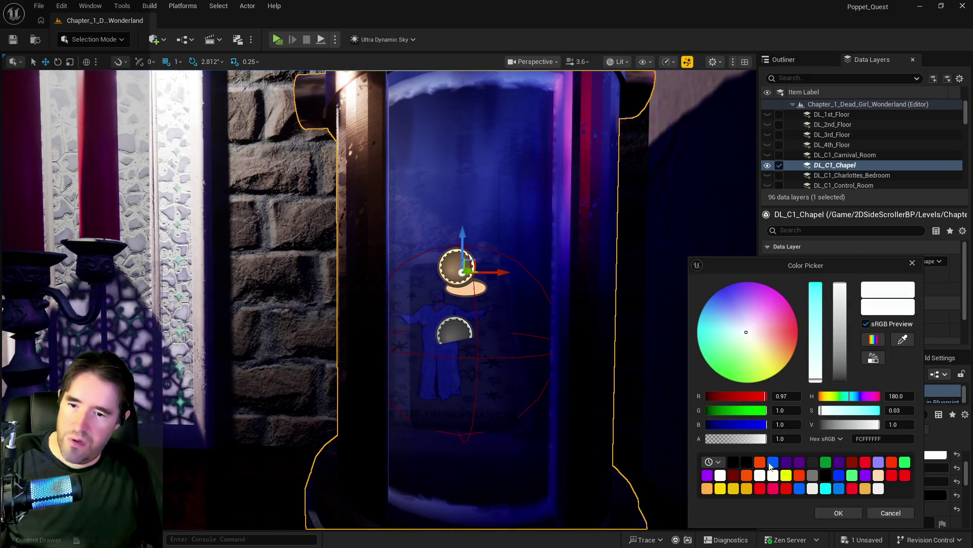
click(736, 463)
click(826, 511)
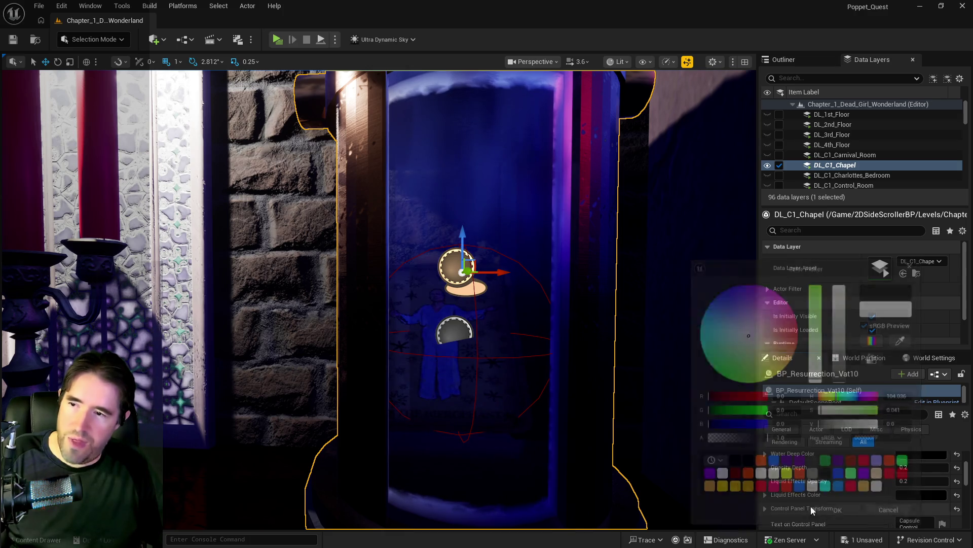
Change the vat's Water Deep Color from black to dark blue.
key(f)
key(w)
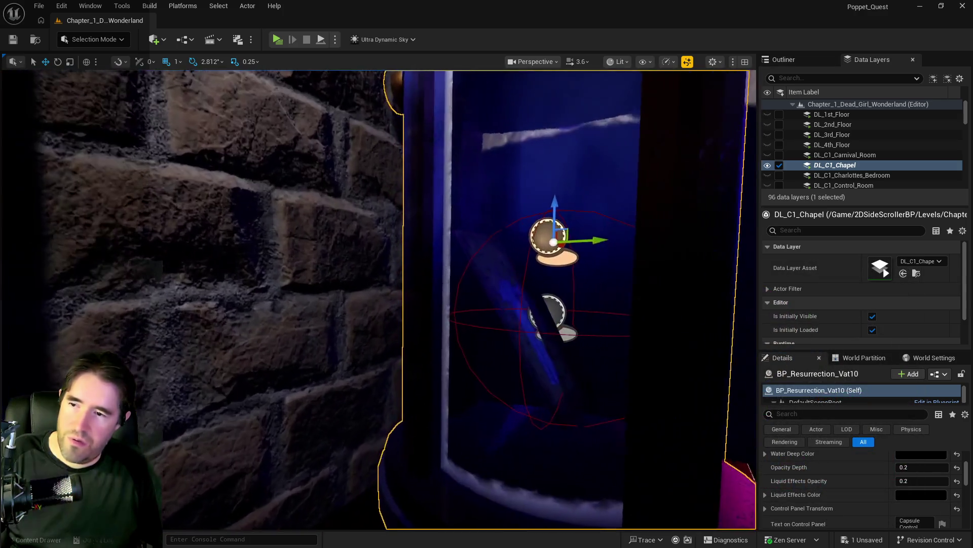
key(s)
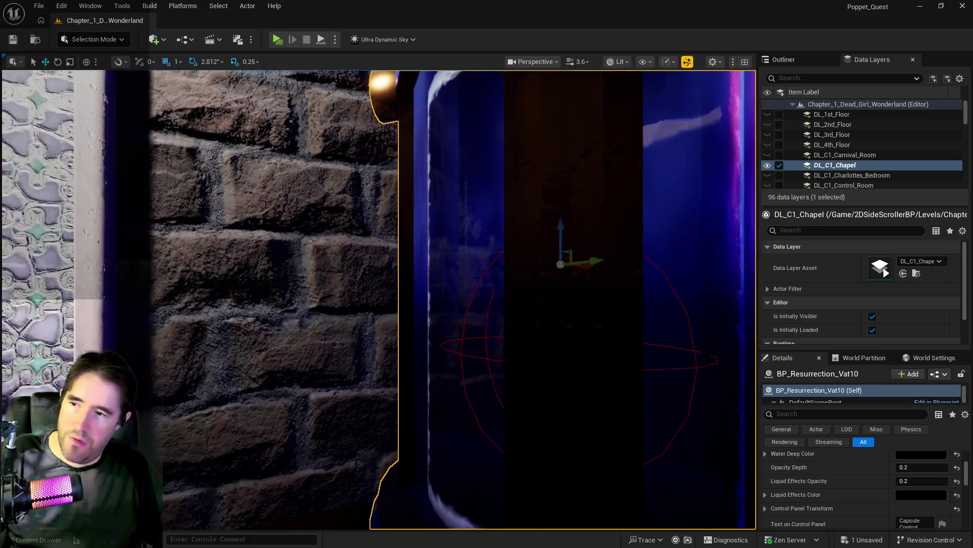
key(w)
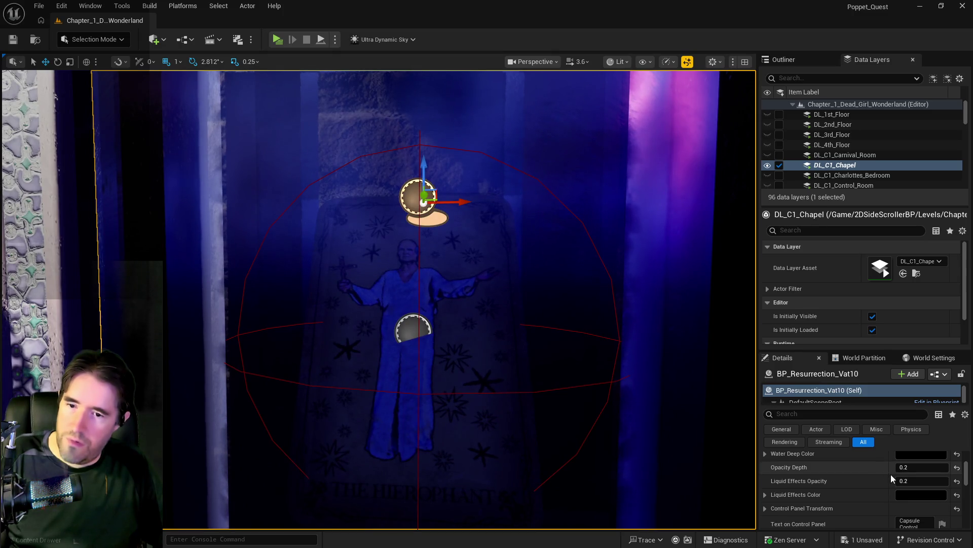
scroll(890, 473, up, 1)
click(920, 470)
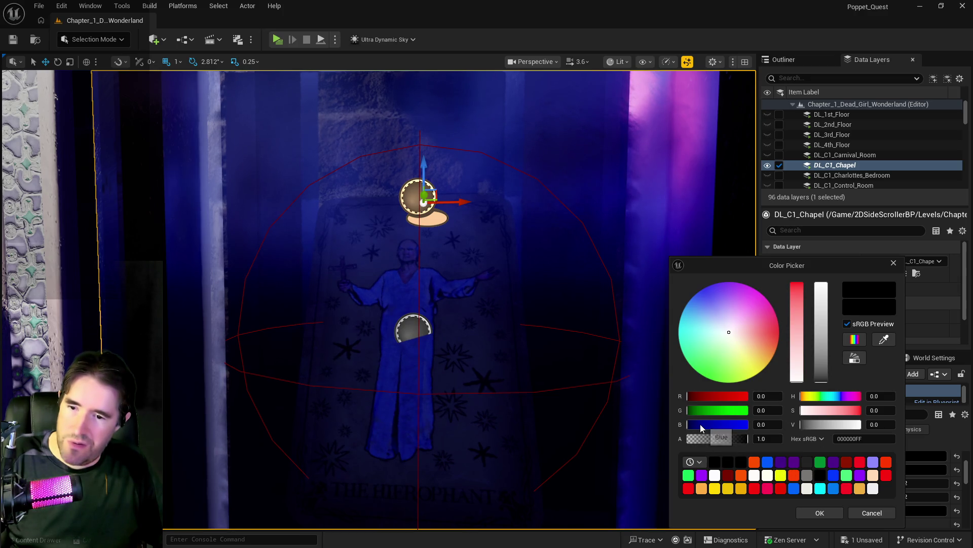
drag(701, 424, 697, 427)
click(829, 511)
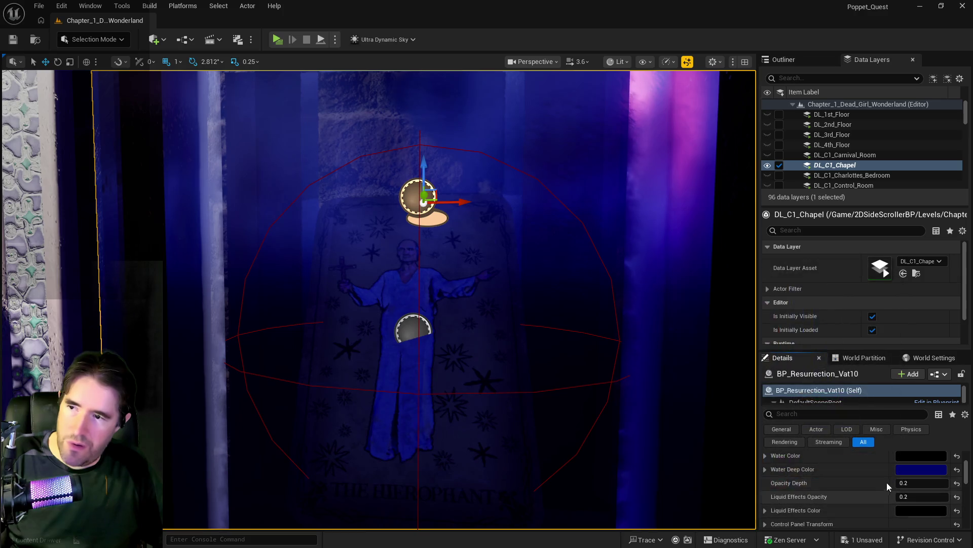
Set the vat's Liquid Effects Color to the same dark blue, hex 00006BFF.
click(913, 455)
click(882, 512)
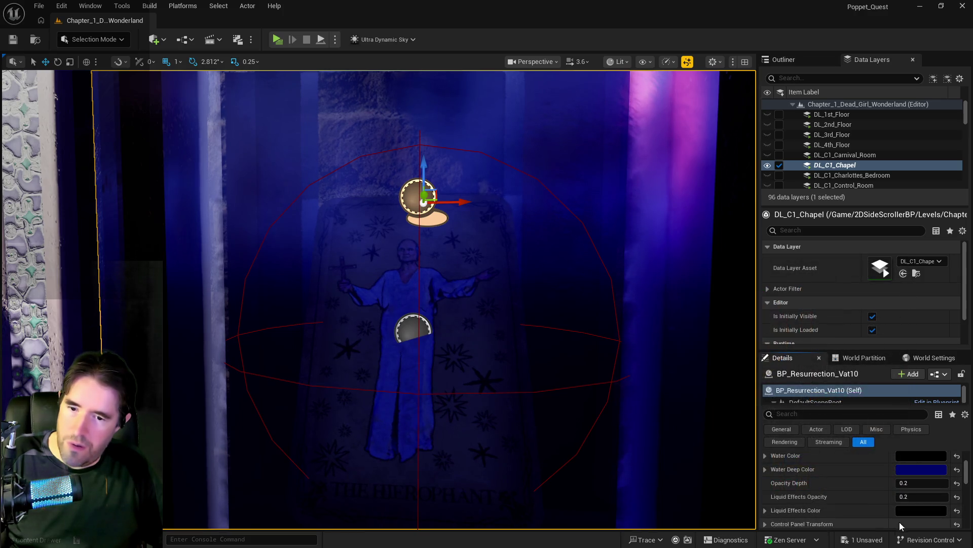
click(907, 513)
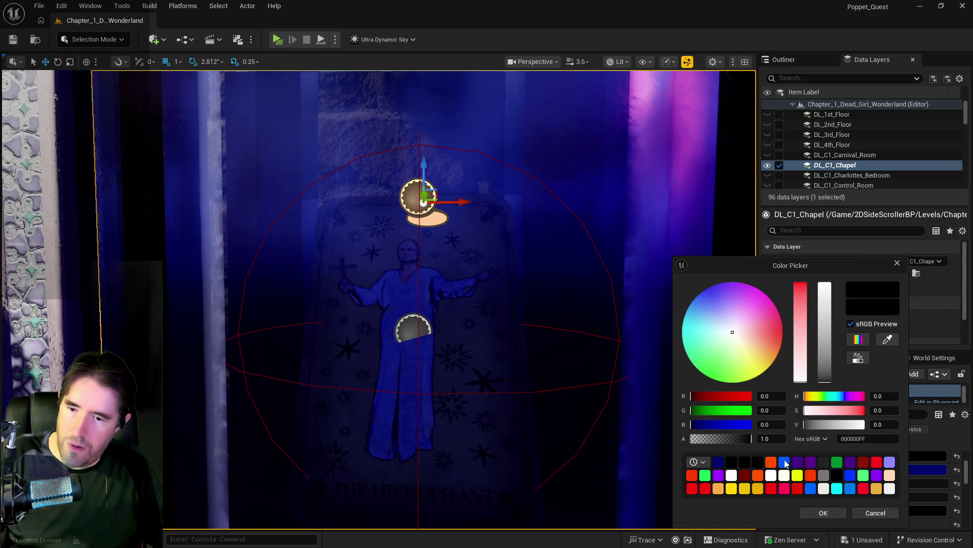
click(717, 462)
click(838, 516)
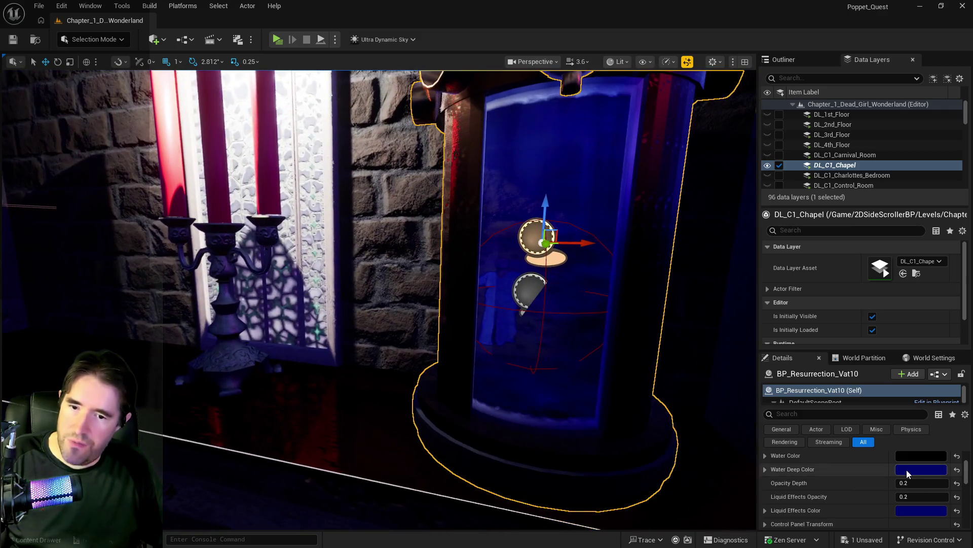
click(922, 509)
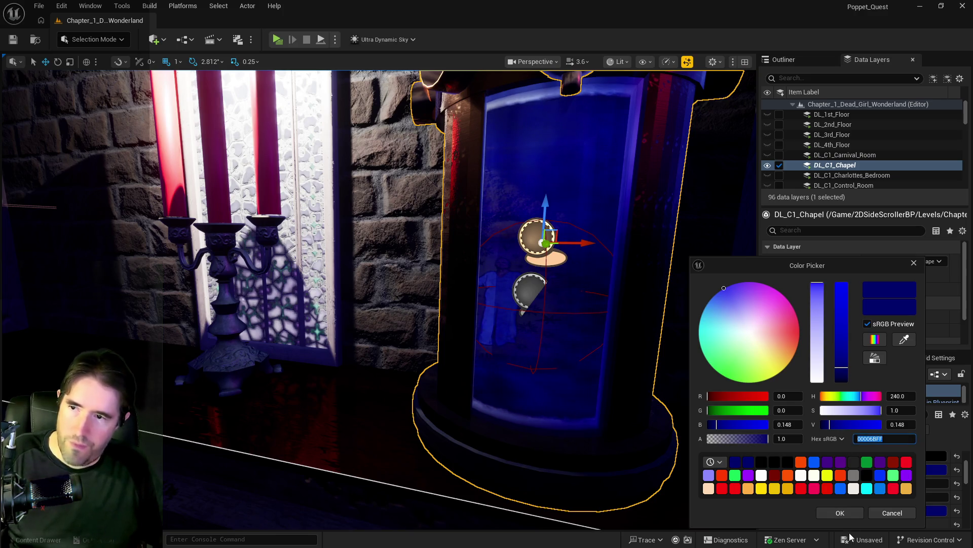
click(840, 512)
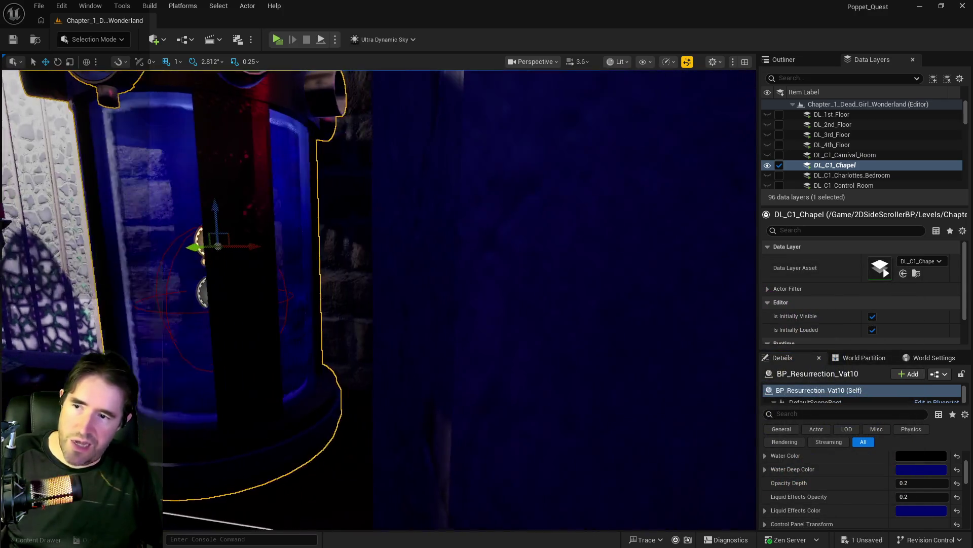
scroll(379, 299, up, 5)
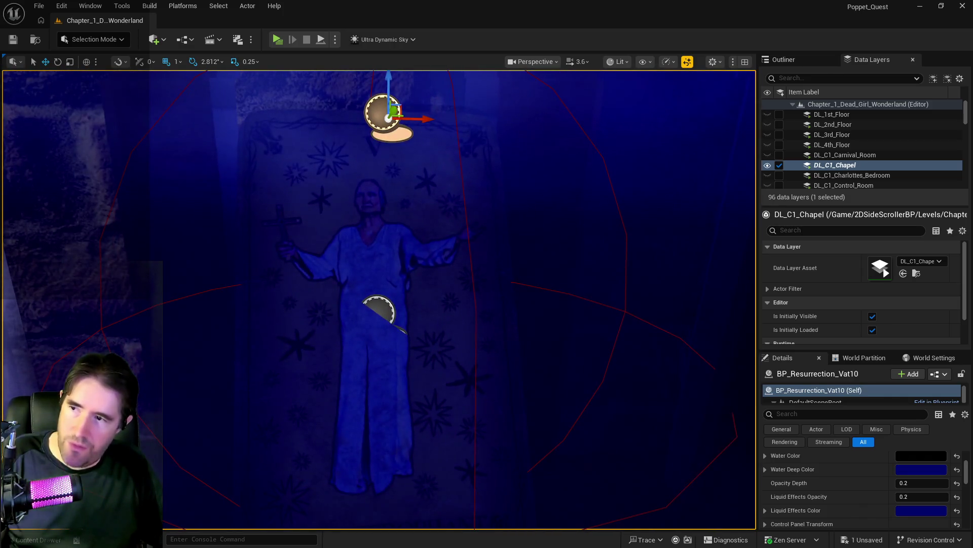
scroll(379, 300, down, 5)
drag(379, 300, 226, 299)
Load the DL_C1_New_Life_Room data layer and frame its cyan-filled Resurrection Vat.
scroll(871, 150, down, 2)
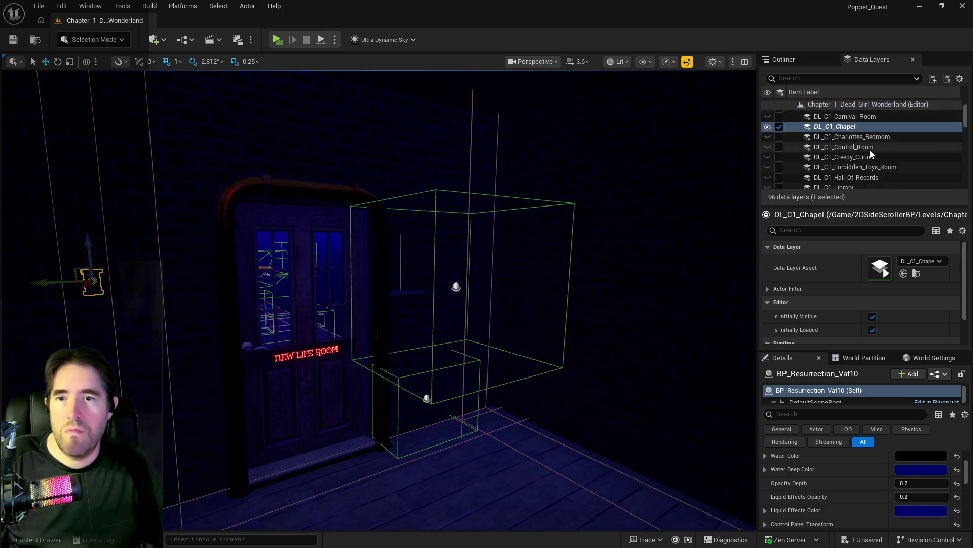
scroll(870, 150, down, 6)
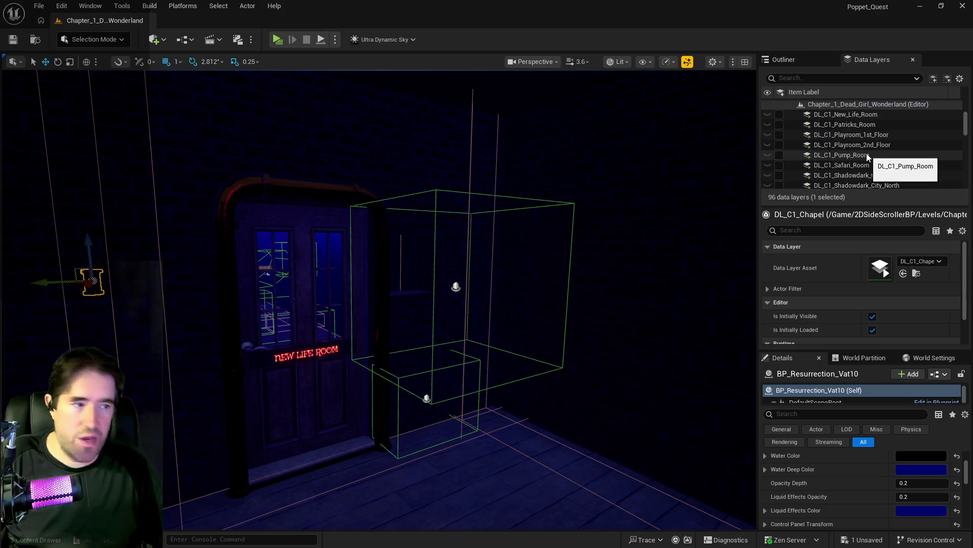
scroll(866, 153, up, 3)
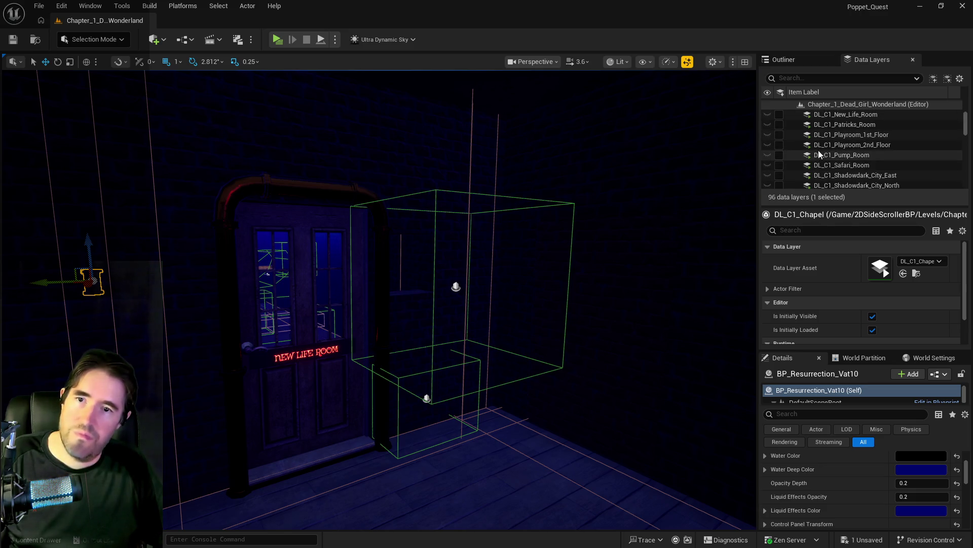
scroll(817, 150, down, 2)
click(779, 130)
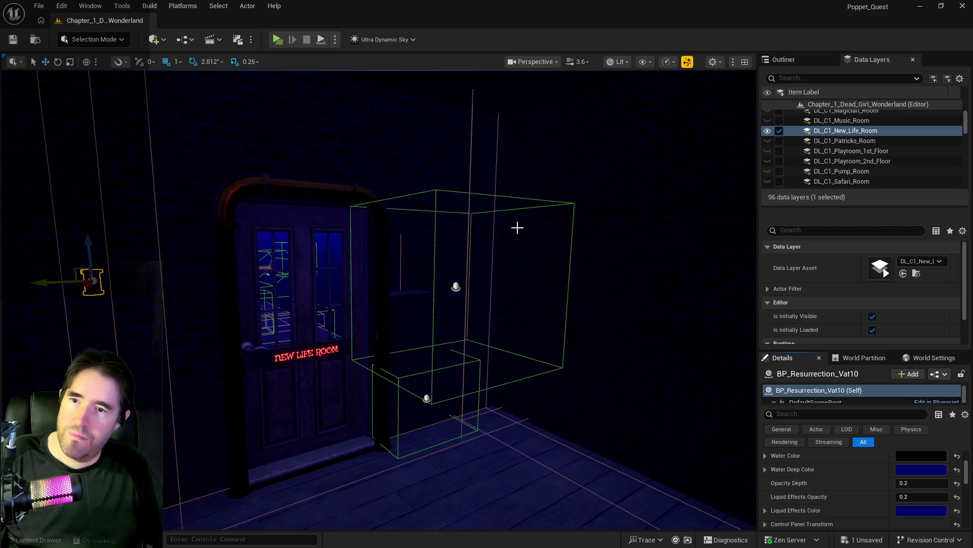
key(f)
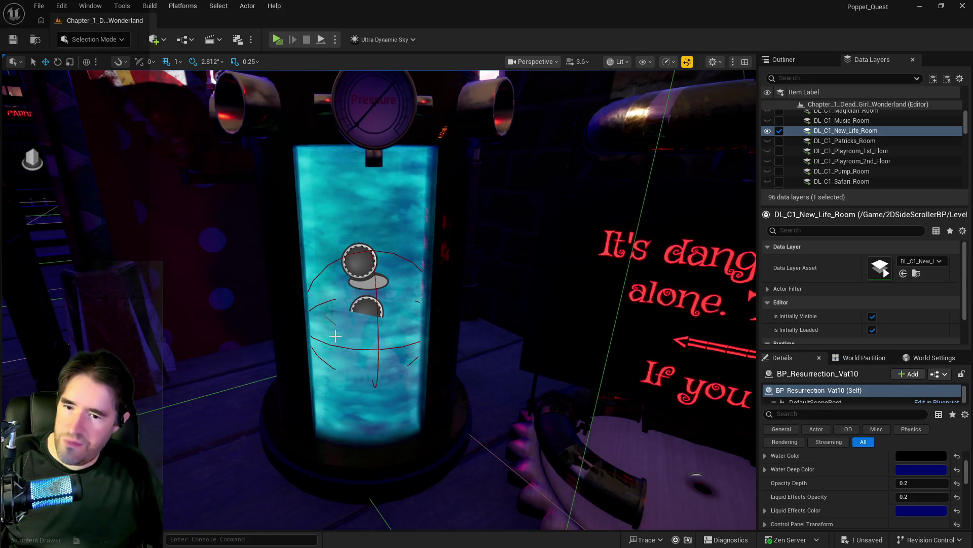
Select BP_Resurrection_Vat7 and set its Water Color to black.
click(630, 413)
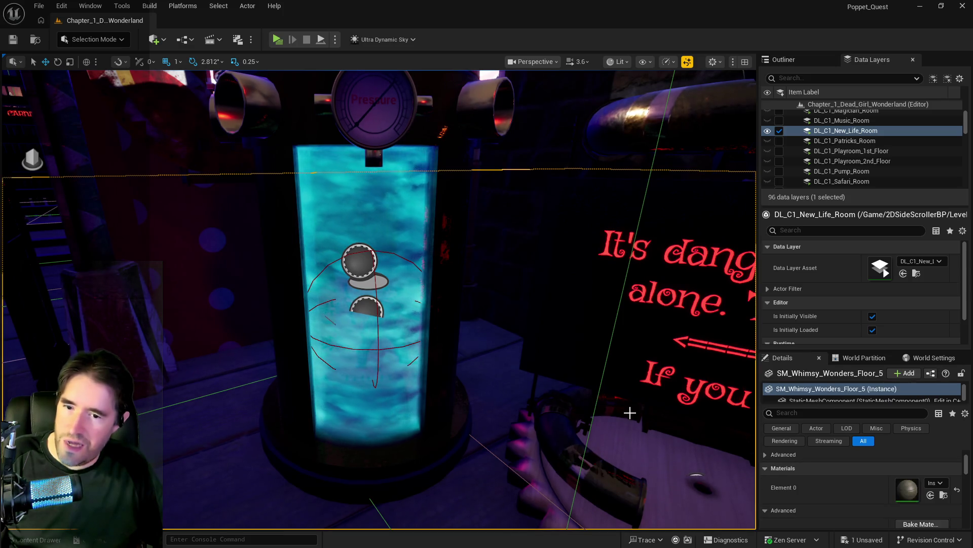
click(449, 394)
scroll(880, 485, down, 2)
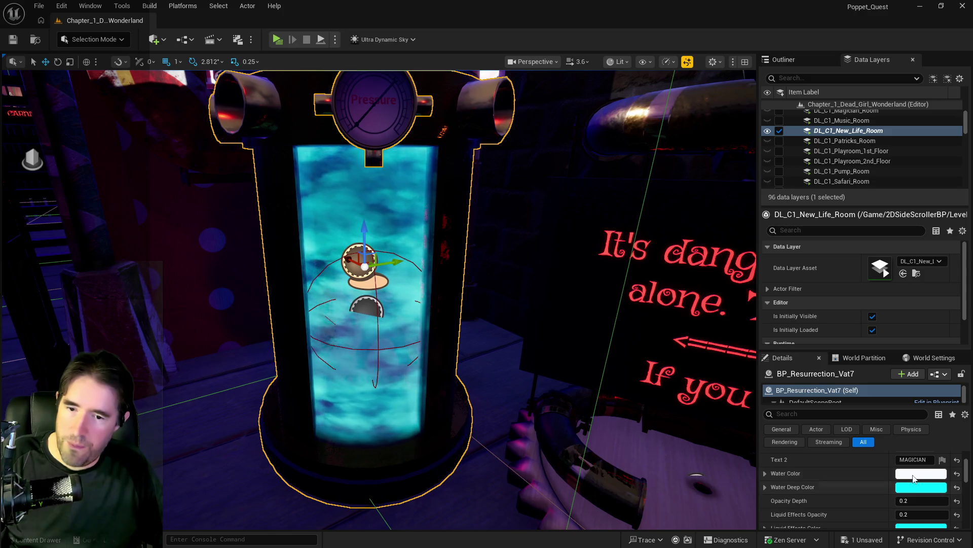
click(921, 473)
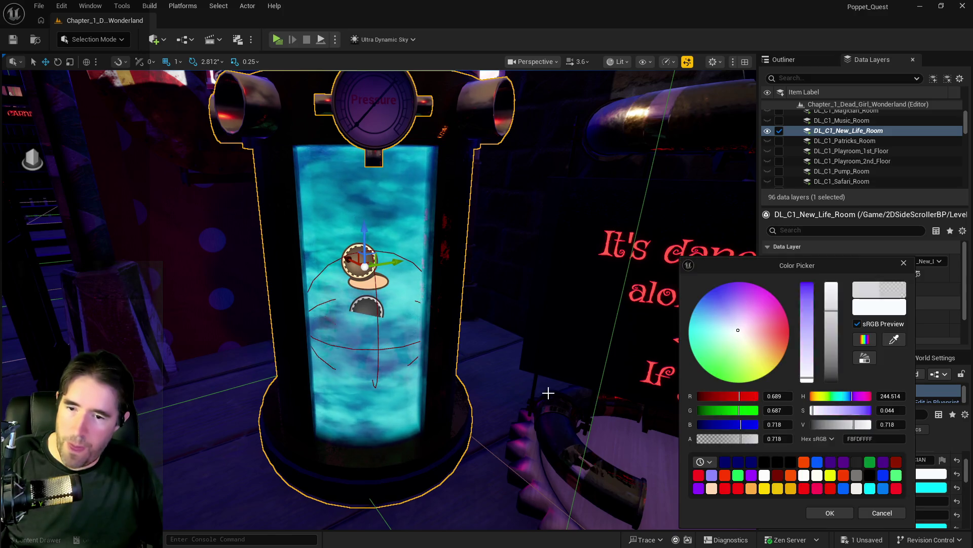
click(769, 463)
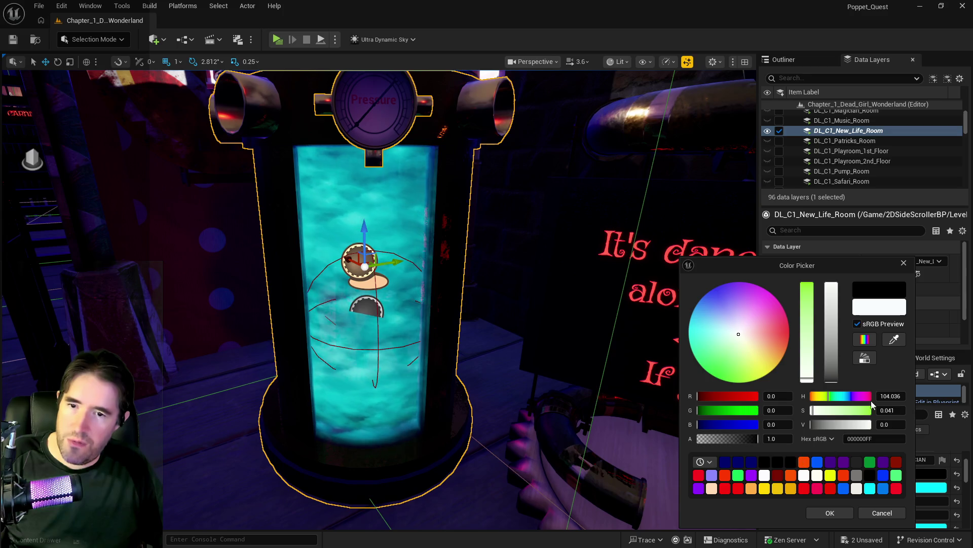
click(811, 513)
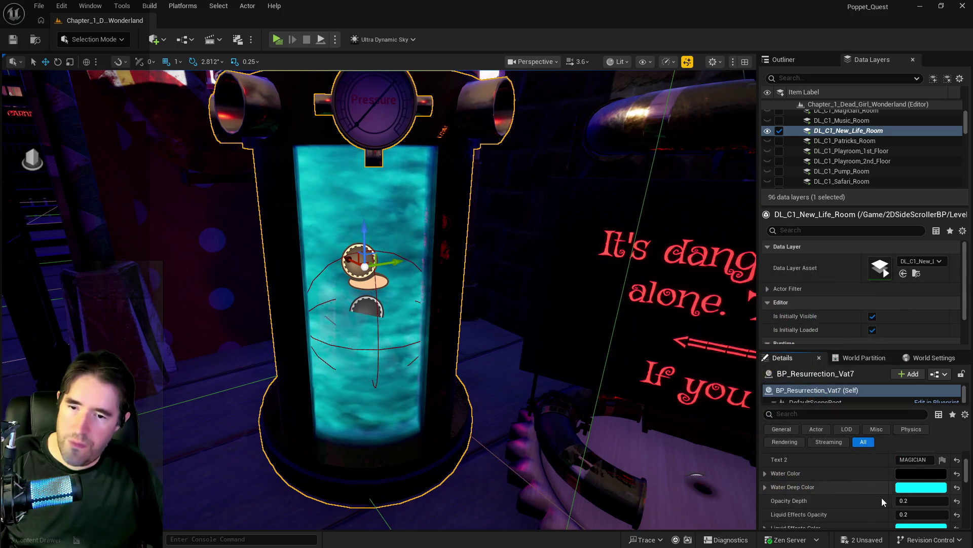
Make the vat's Water Deep Color and Liquid Effects Color dark blue.
click(910, 492)
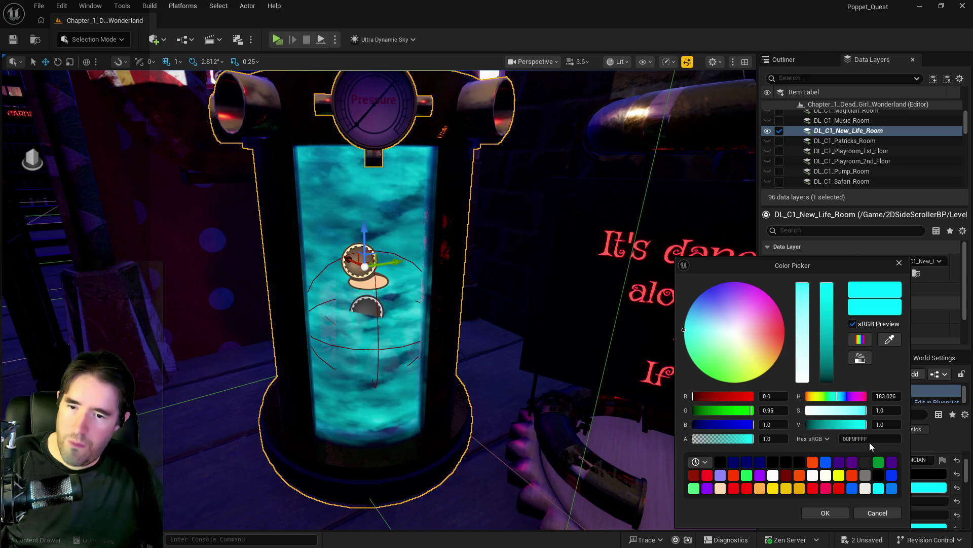
click(825, 513)
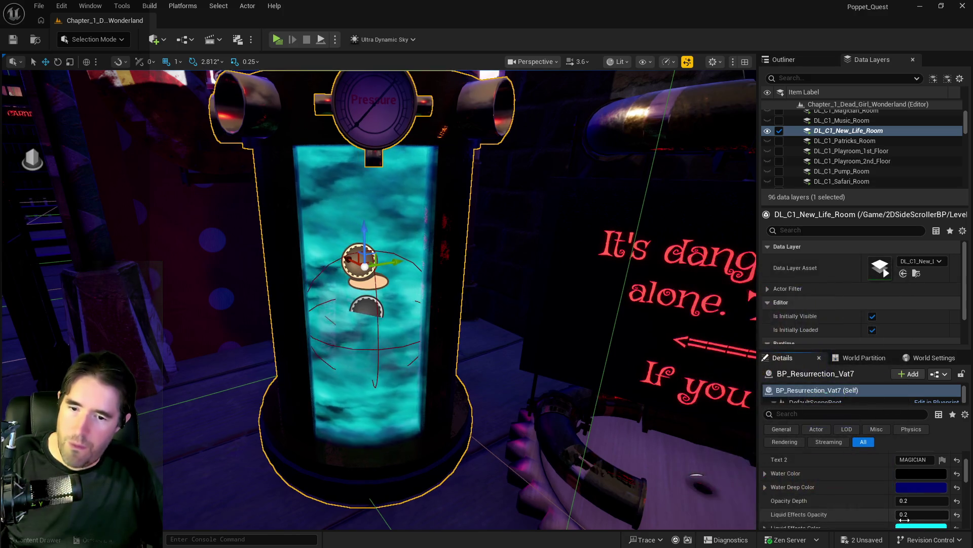
click(862, 522)
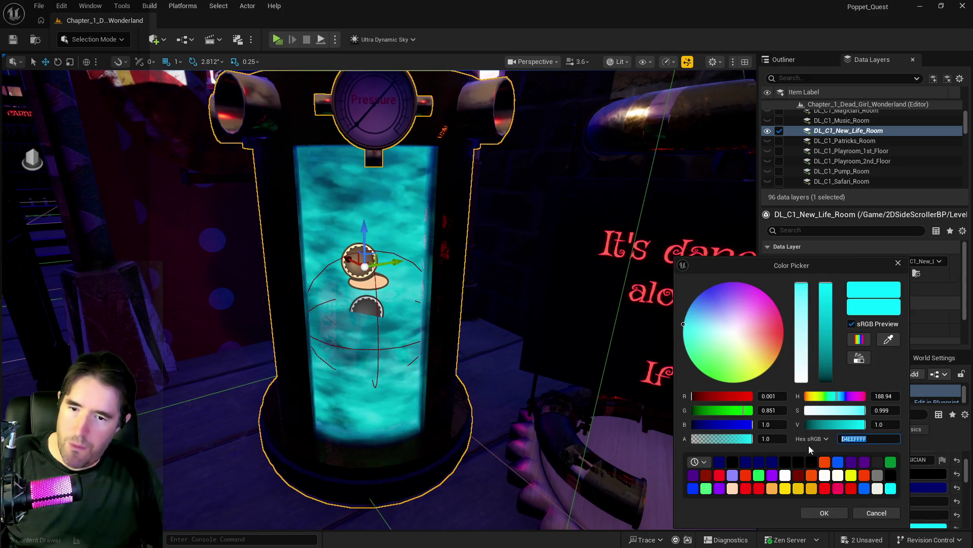
click(745, 461)
click(824, 512)
drag(633, 455, 623, 451)
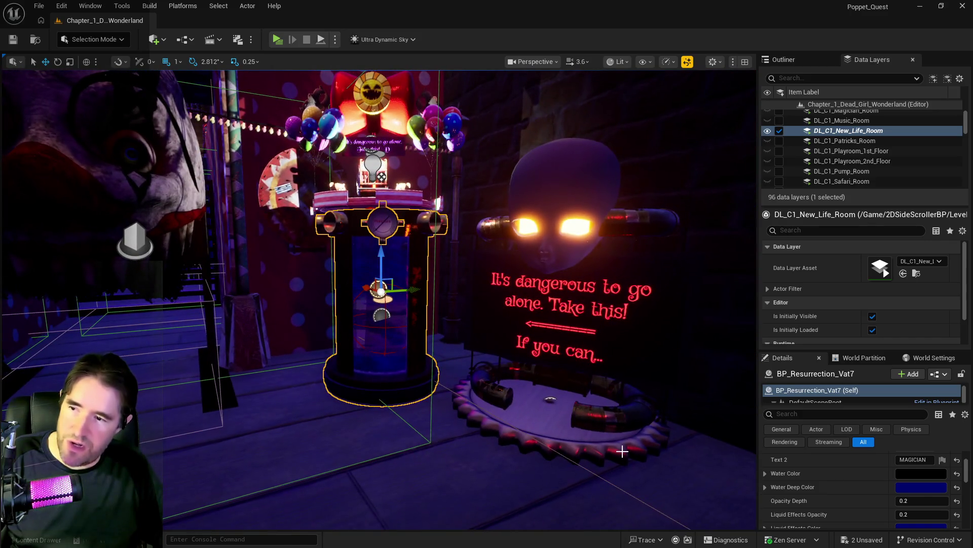
drag(379, 352, 379, 353)
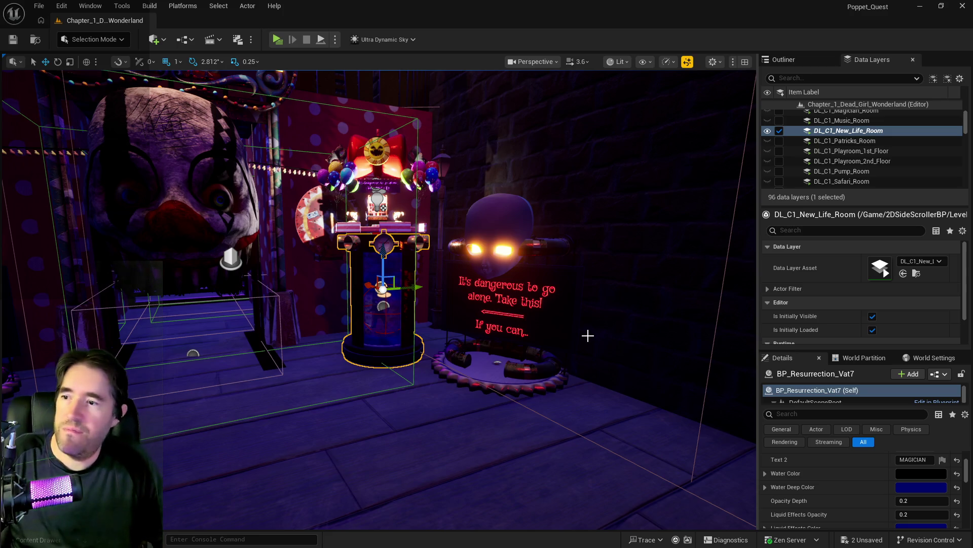
mouse_move(567, 349)
mouse_down()
mouse_move(482, 351)
mouse_move(557, 349)
mouse_move(560, 324)
mouse_move(553, 335)
mouse_move(547, 325)
mouse_move(548, 385)
mouse_move(527, 344)
mouse_up()
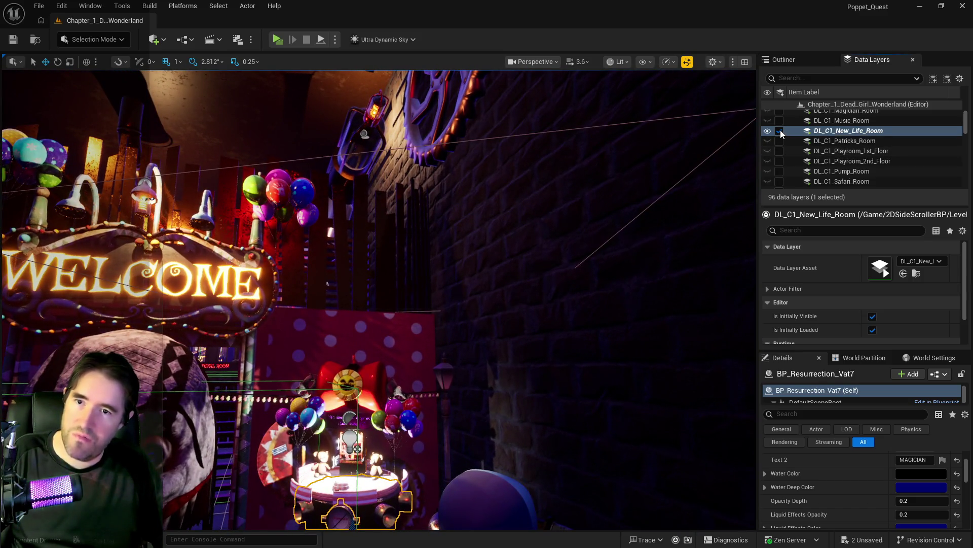
Unload DL_C1_New_Life_Room, load DL_C1_Magician_Room, and bring its purple vat into view.
click(780, 131)
scroll(838, 133, up, 1)
click(839, 127)
click(780, 126)
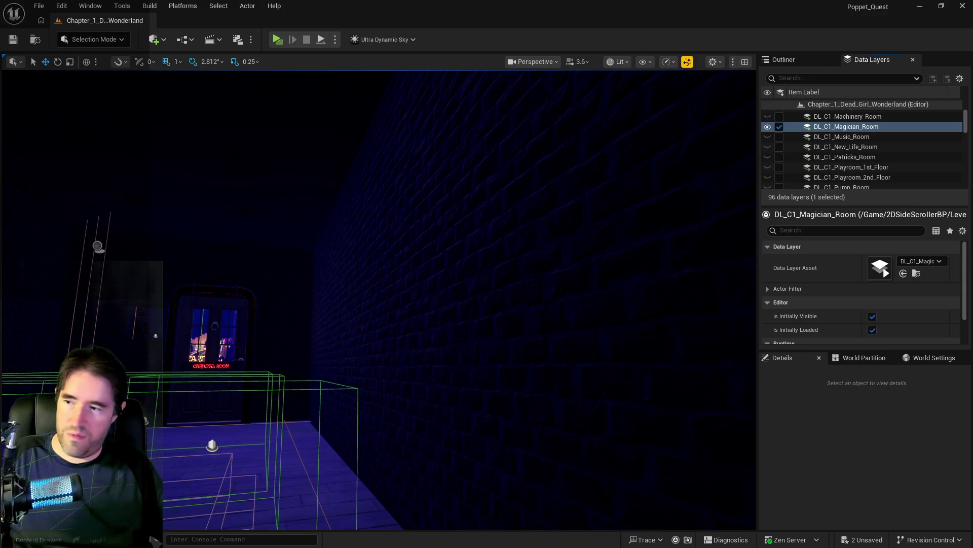
scroll(280, 383, up, 5)
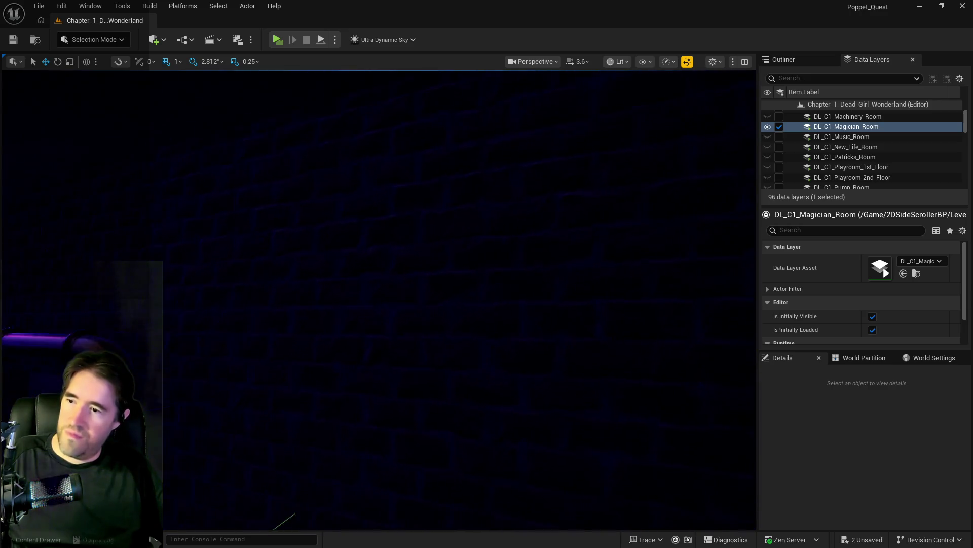
scroll(380, 299, up, 10)
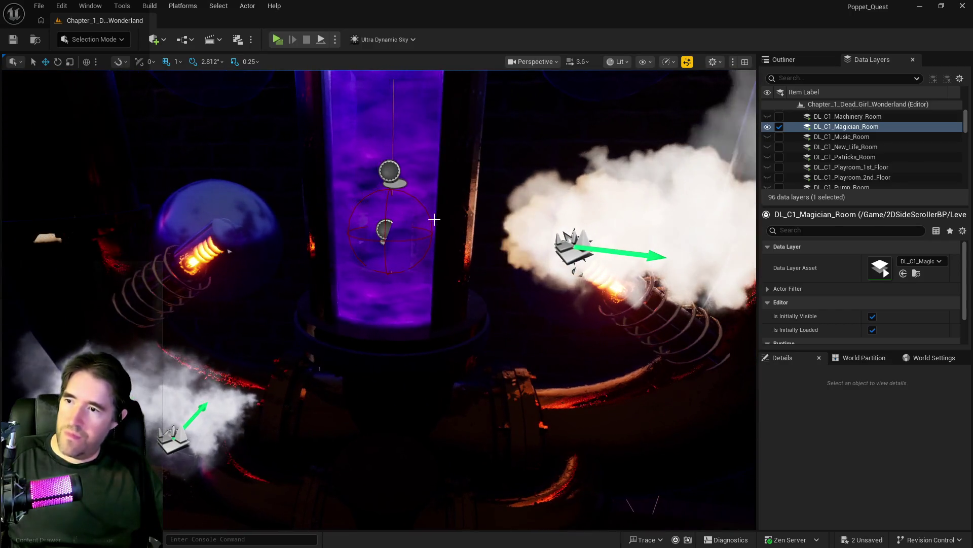
Select BP_Resurrection_Vat4 and set its Water Color to black, leaving Water Deep Color unchanged.
click(395, 227)
click(481, 210)
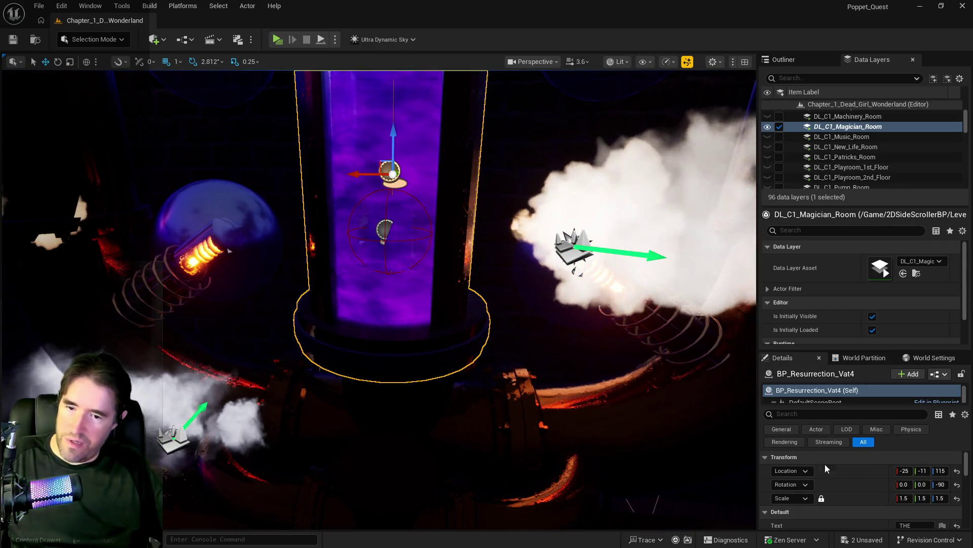
scroll(816, 464, down, 5)
click(908, 490)
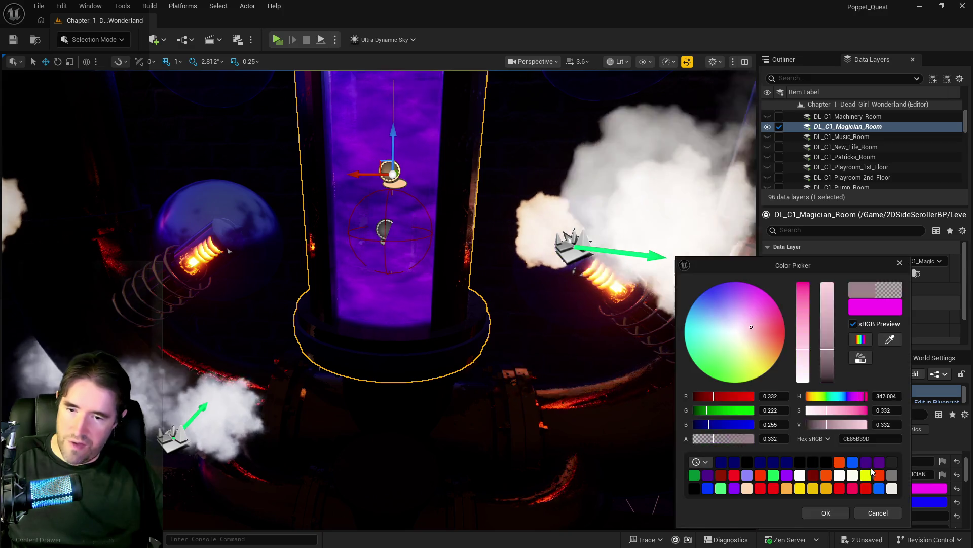
click(747, 462)
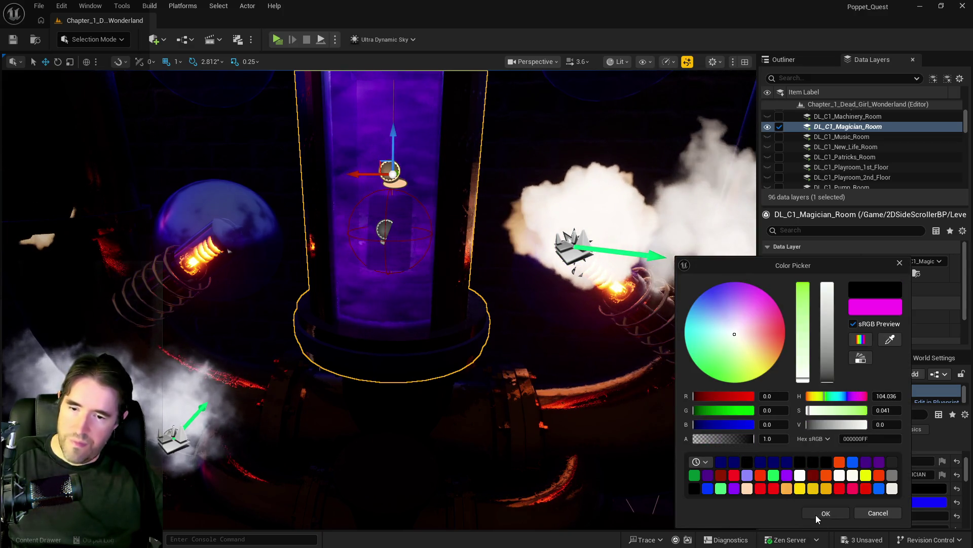
click(816, 515)
click(912, 504)
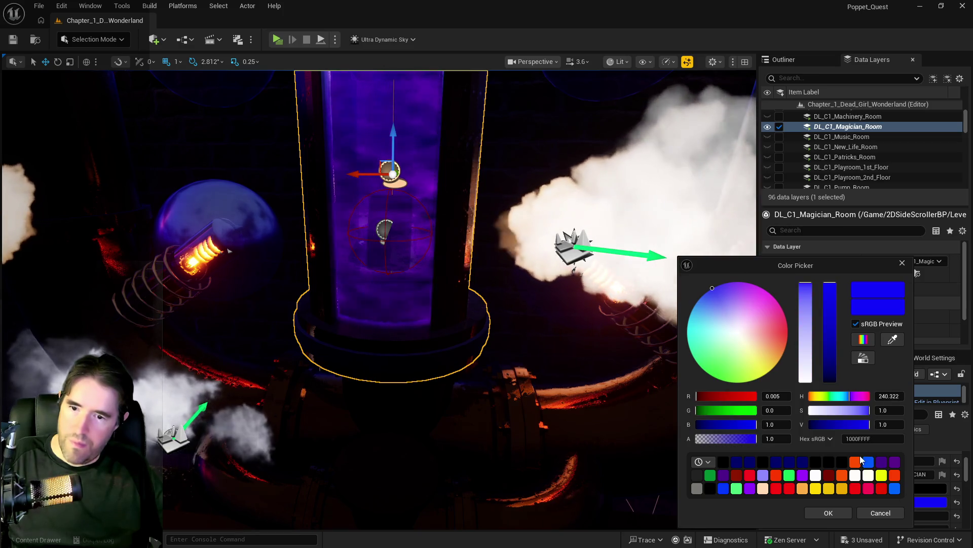
click(821, 516)
Set the vat's Liquid Effects Color to dark blue hex 00006BFF.
click(900, 480)
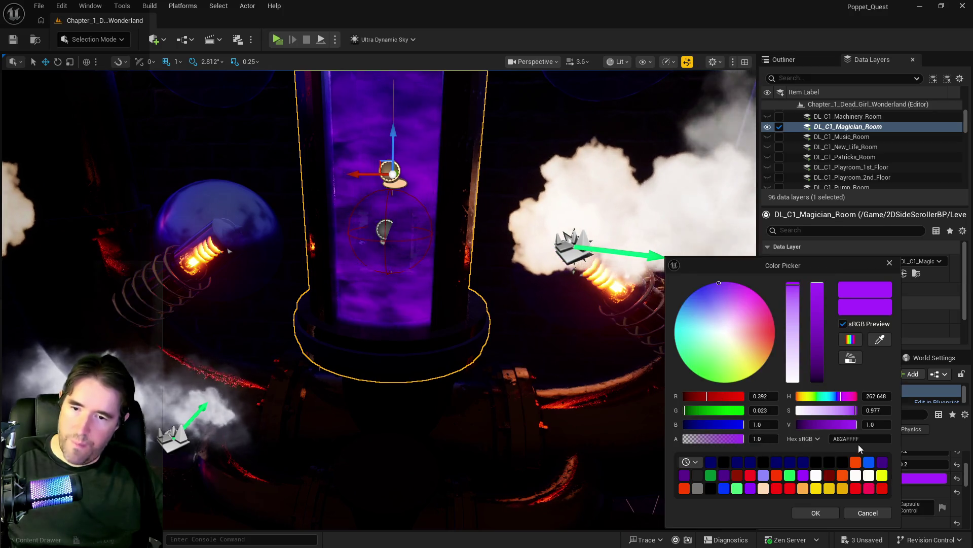
click(859, 441)
text(00006BFF)
click(802, 512)
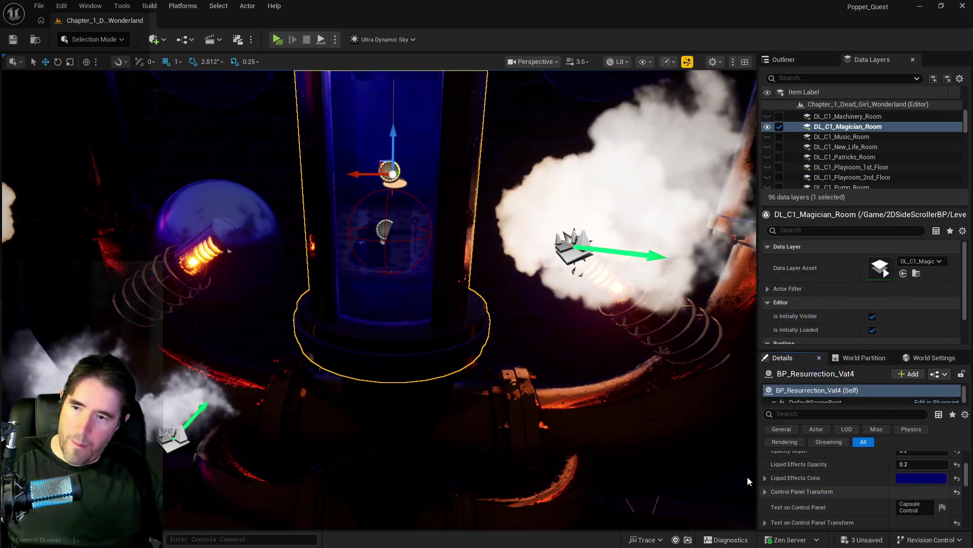
scroll(379, 299, down, 3)
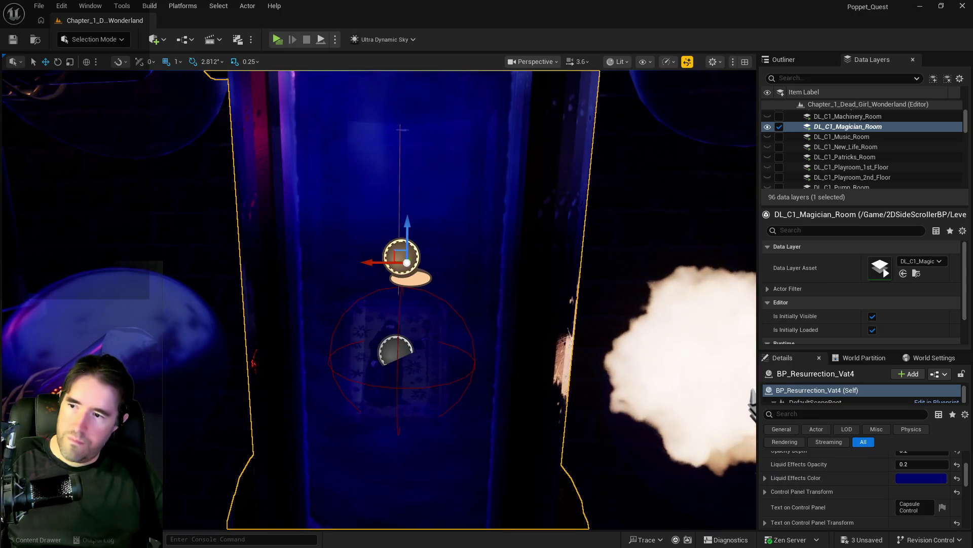
scroll(379, 299, down, 5)
Hide the DL_C1_Magician_Room data layer and move the view to the Control Room doors.
key(a)
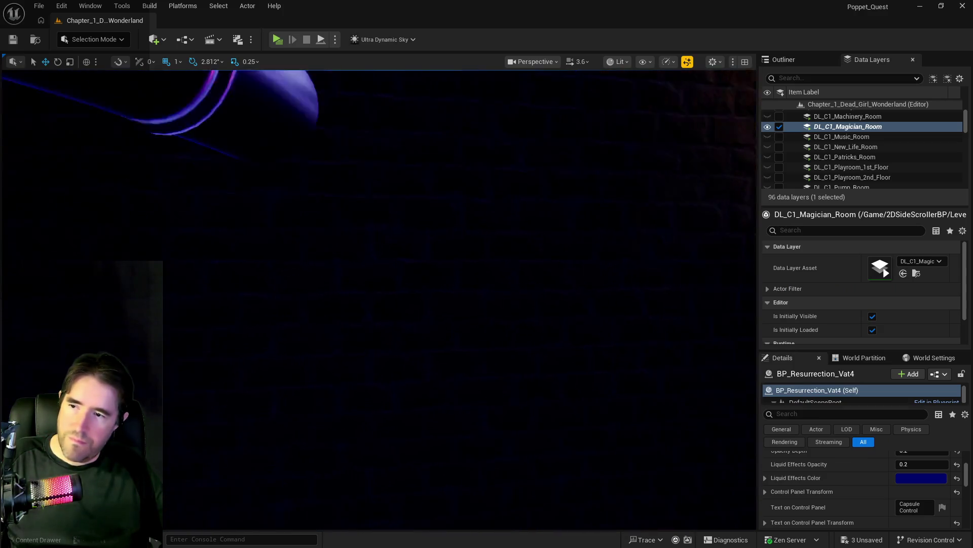
key(f)
key(Up)
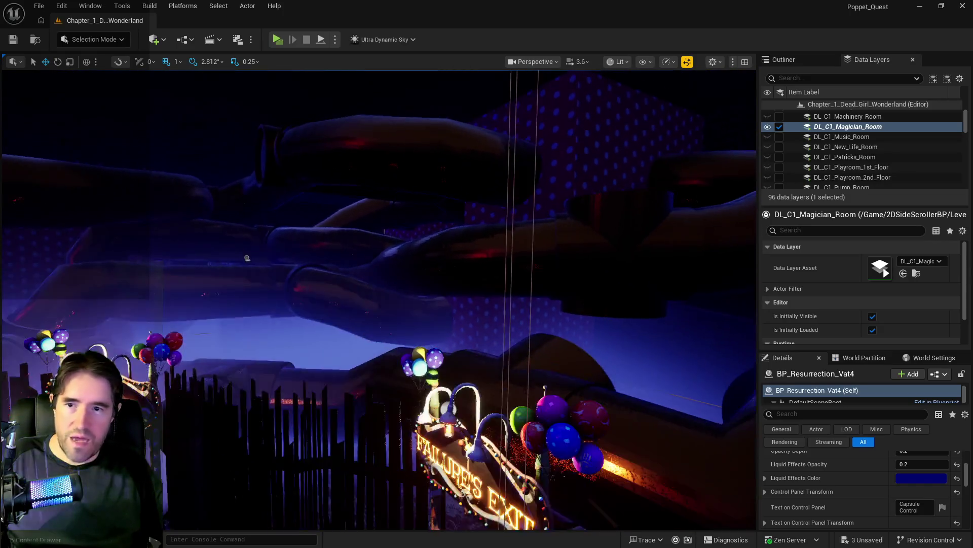
click(779, 127)
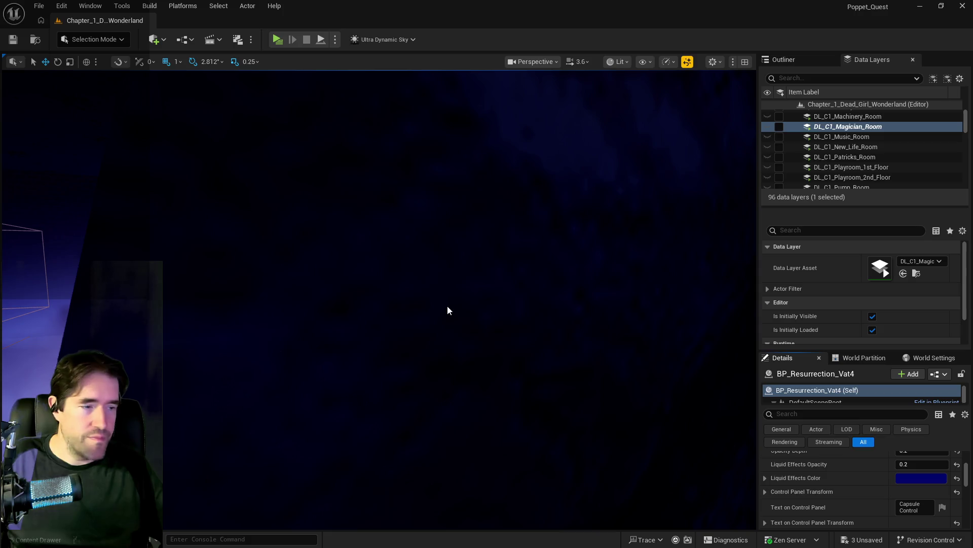
key(f)
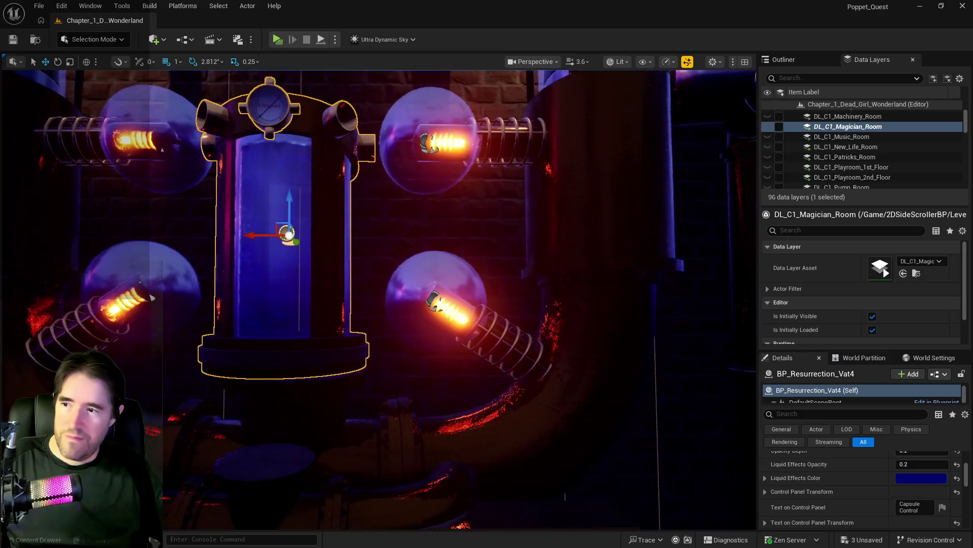
key(f)
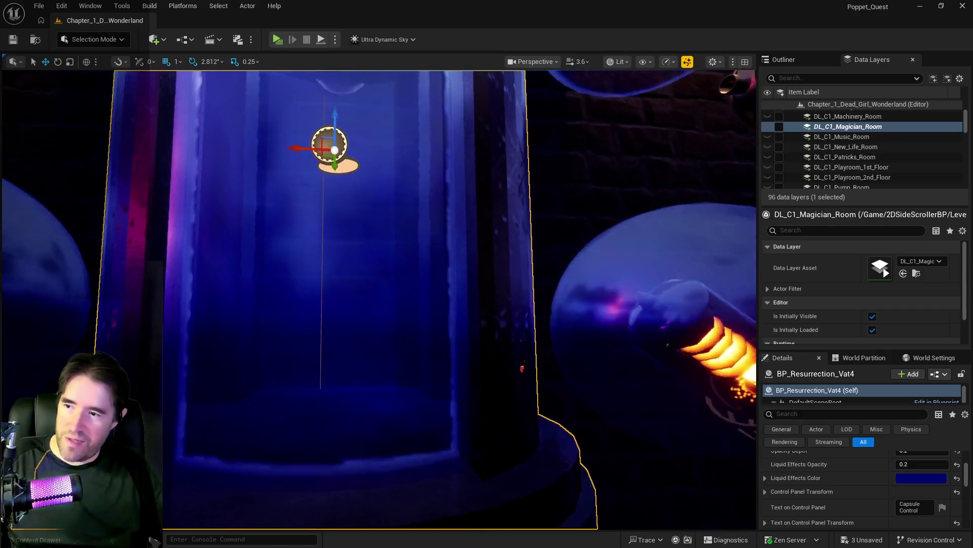
scroll(379, 299, down, 5)
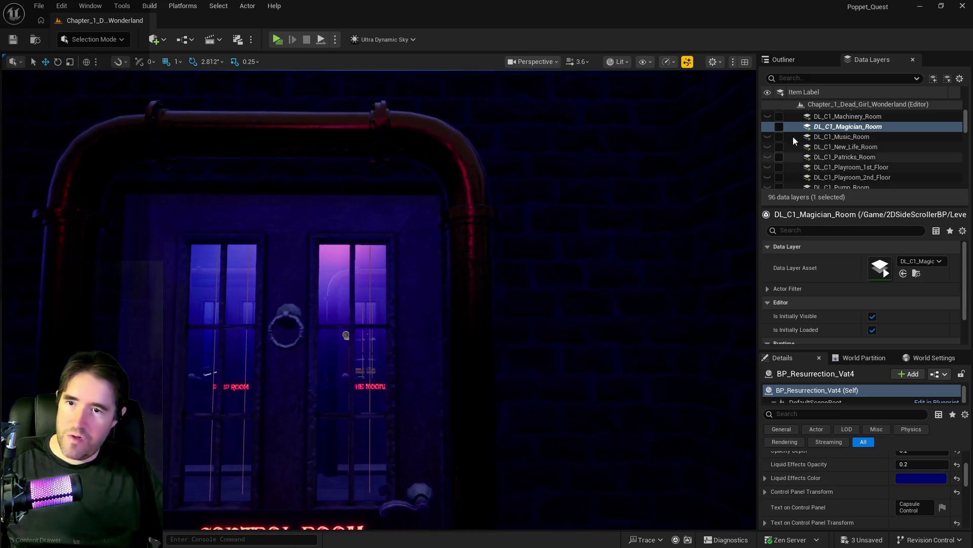
scroll(817, 148, up, 3)
scroll(817, 148, up, 2)
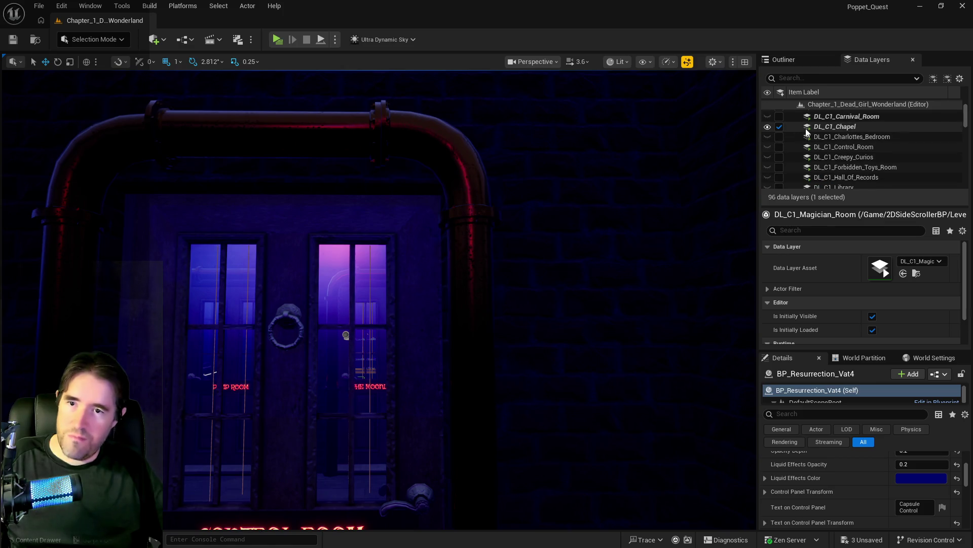
Load the DL_C1_Safari_Room data layer and fly through the Control Room into the Safari room.
scroll(811, 130, up, 1)
click(833, 131)
click(828, 143)
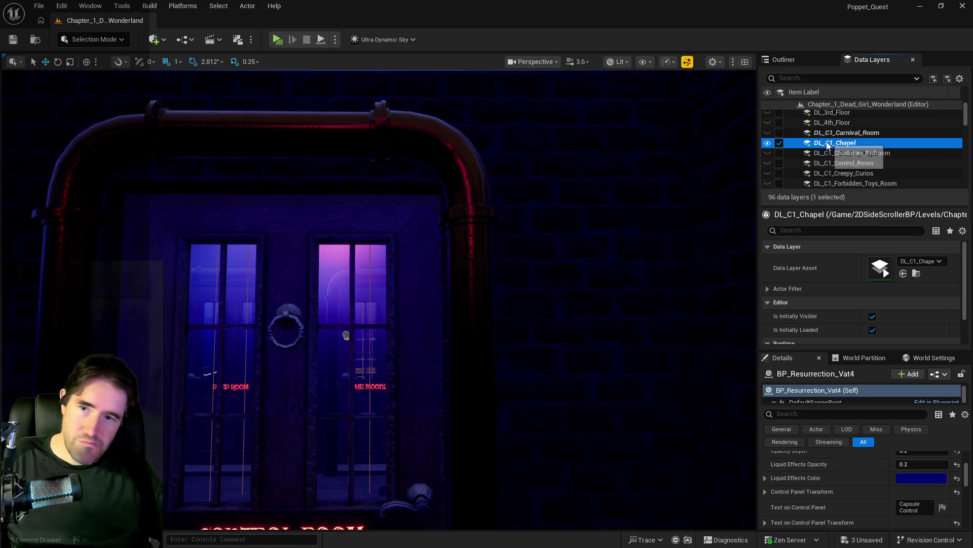
key(w)
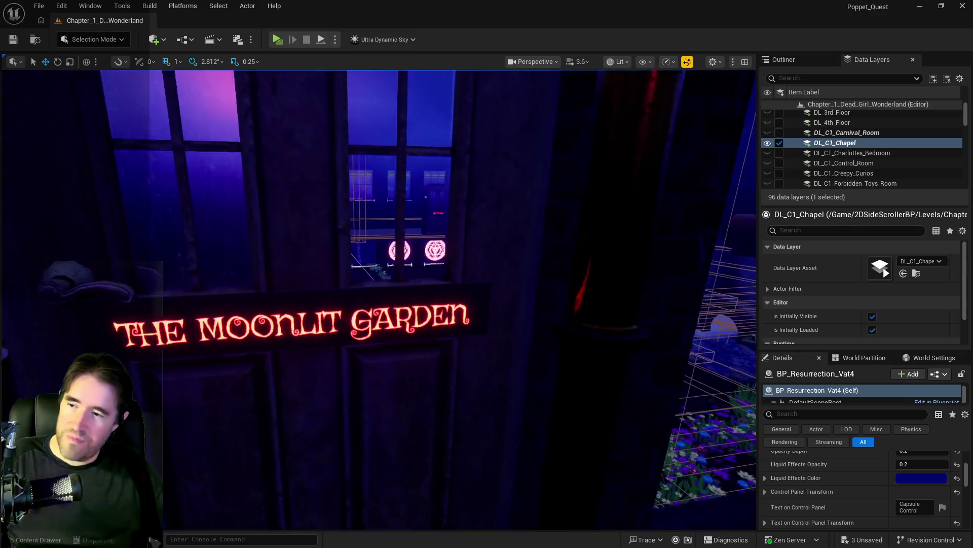
key(w)
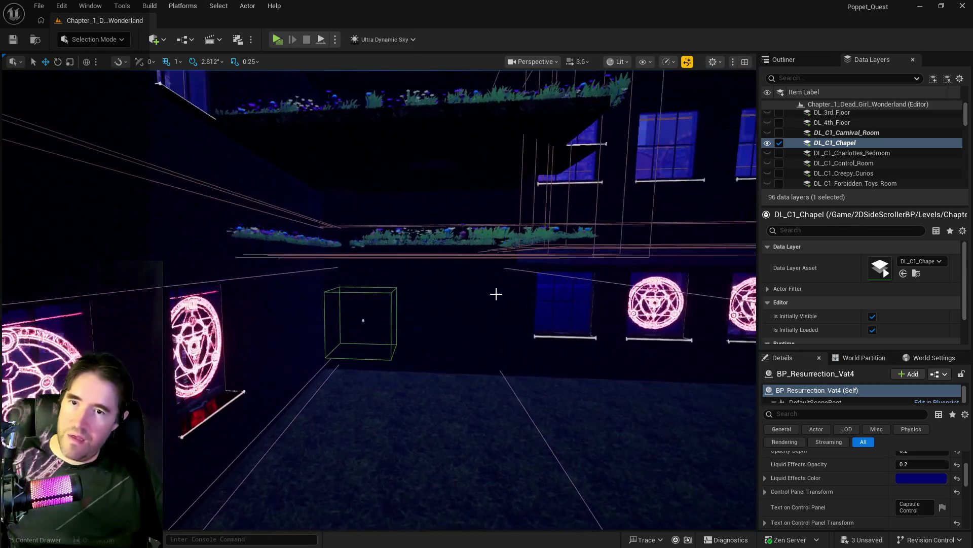
scroll(795, 154, down, 5)
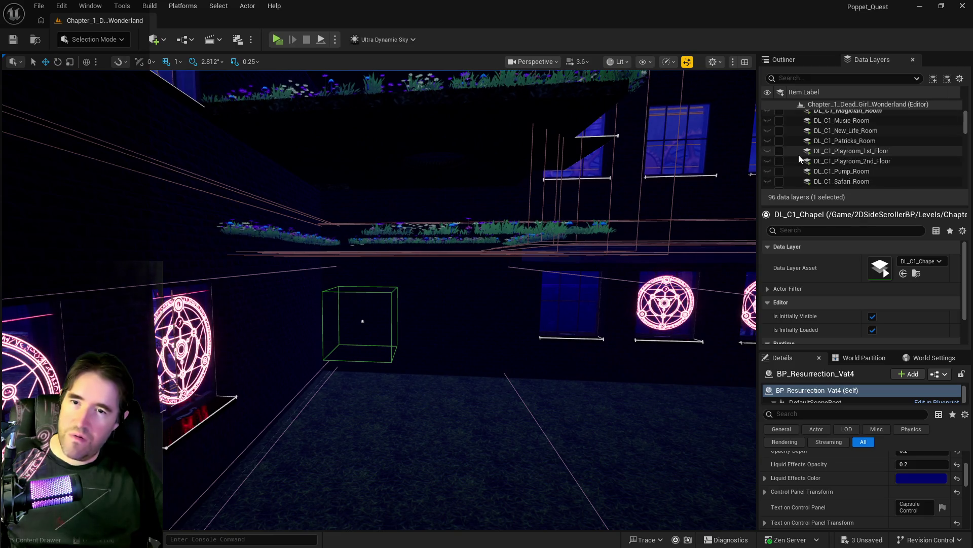
click(783, 149)
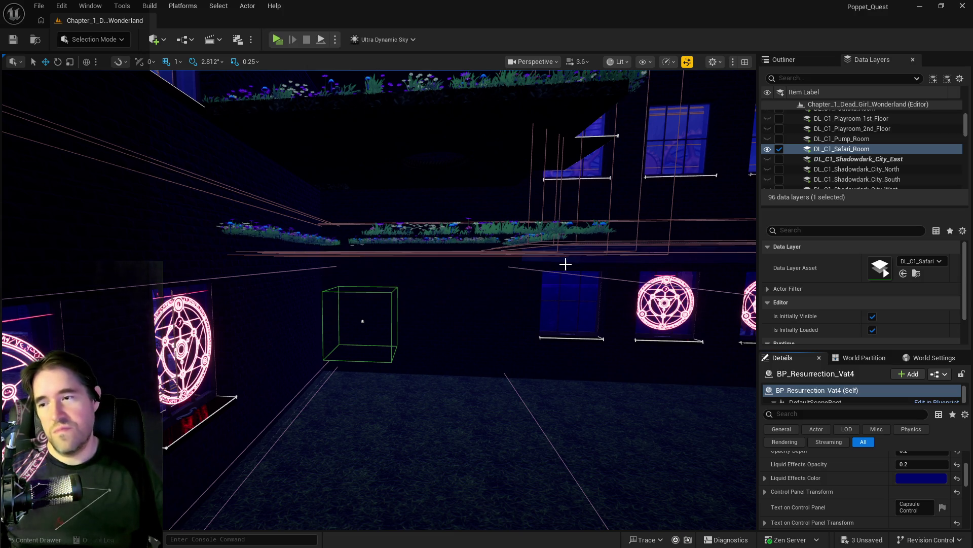
key(w)
key(w)
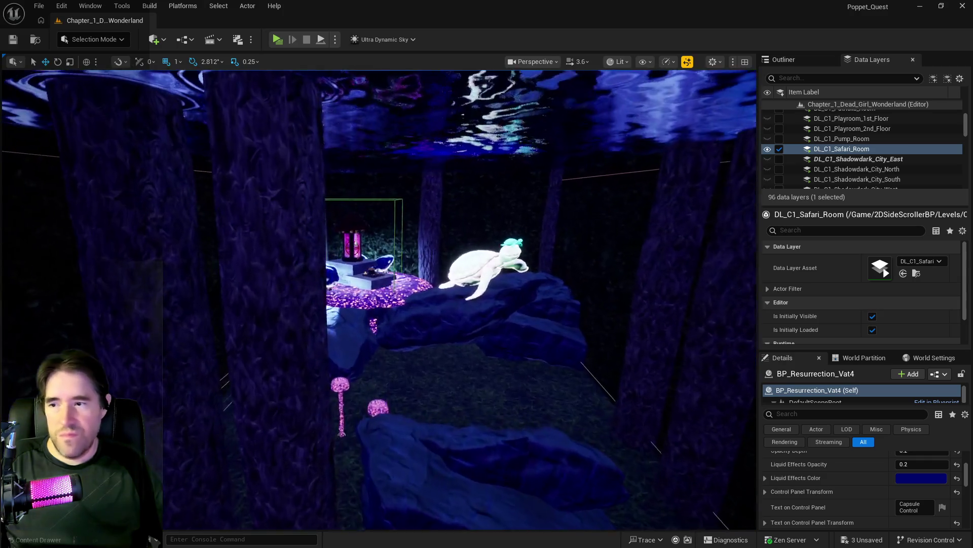
key(w)
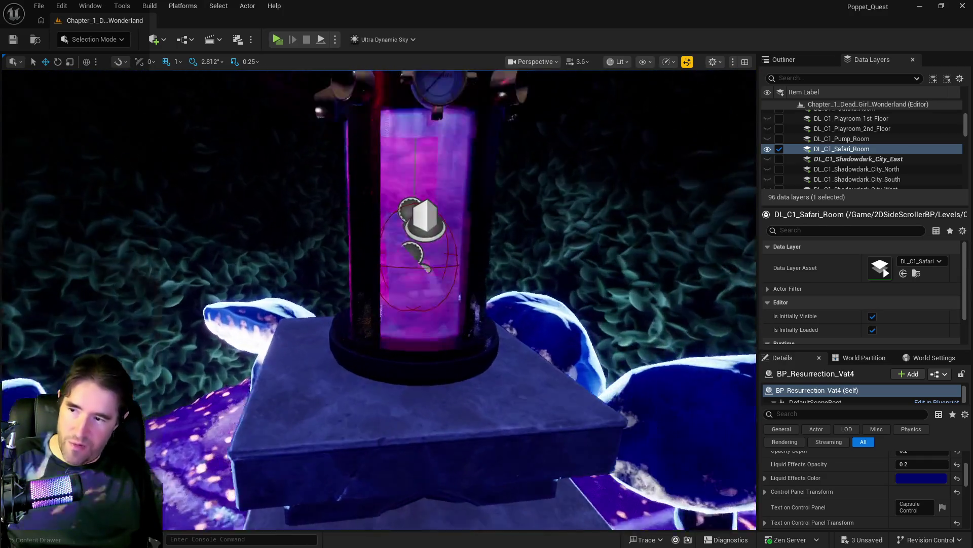
Give BP_Resurrection_Vat8 dark blue Liquid Effects and Water Deep colours and black Water Color.
click(463, 239)
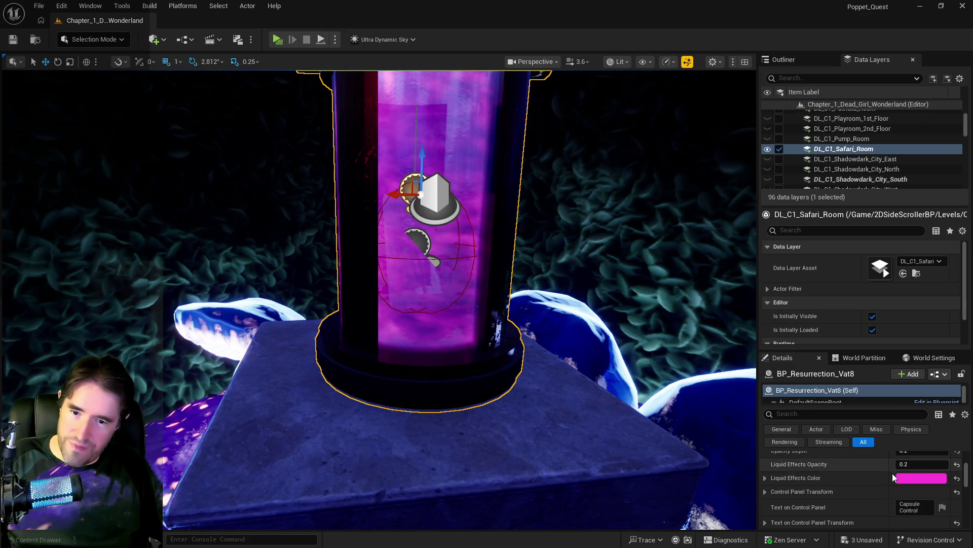
click(919, 476)
click(864, 460)
click(833, 512)
scroll(912, 474, down, 3)
click(917, 486)
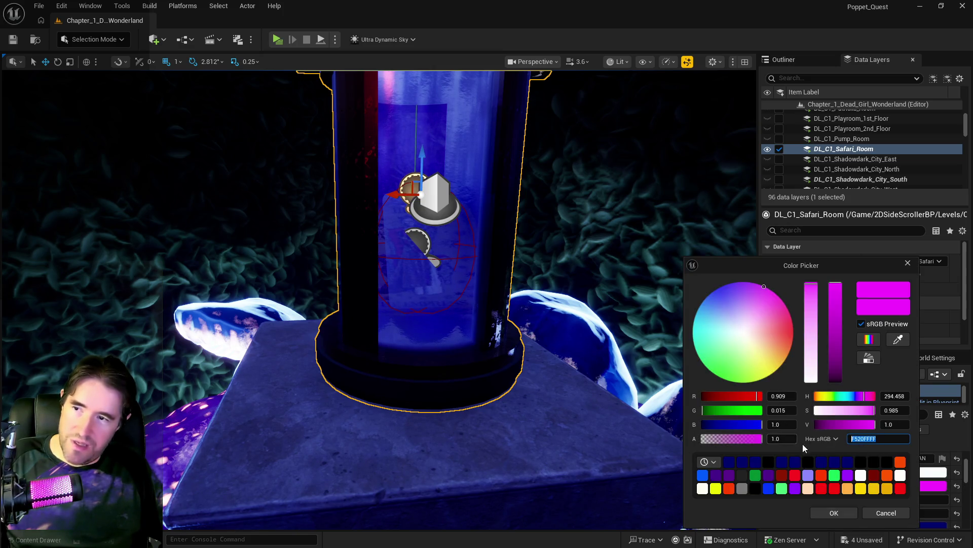
click(833, 512)
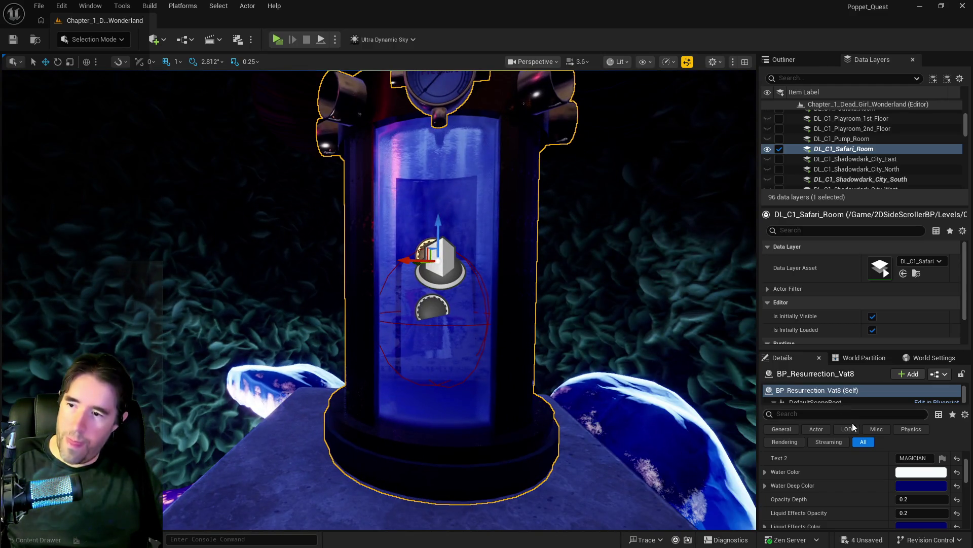
click(917, 473)
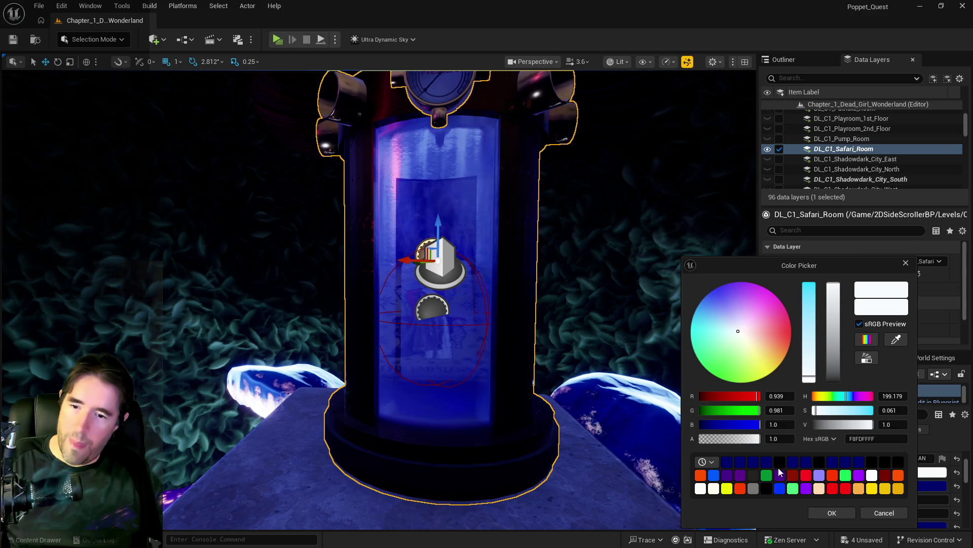
click(777, 465)
click(832, 514)
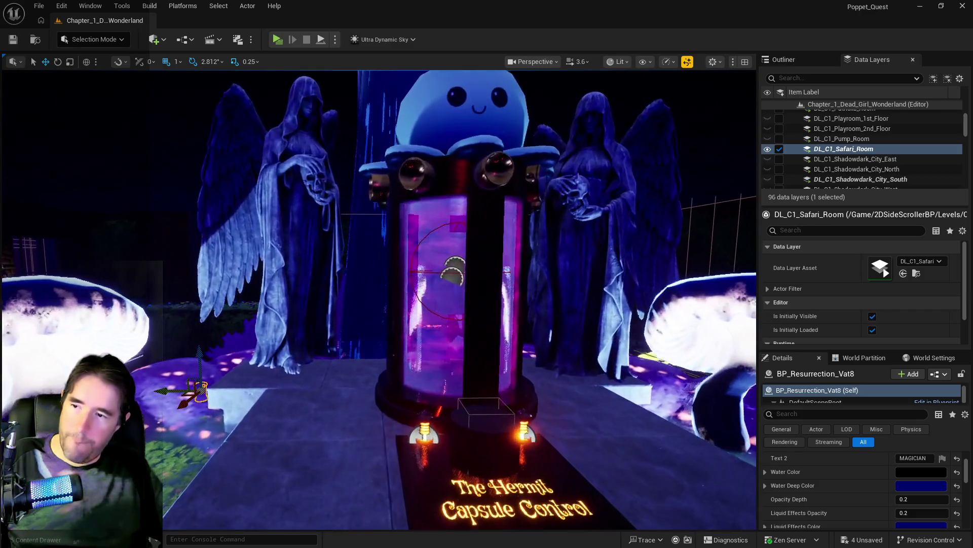
Give BP_Resurrection_Vat10 00006BFF dark blue deep water and liquid effects, and black Water Color.
click(474, 351)
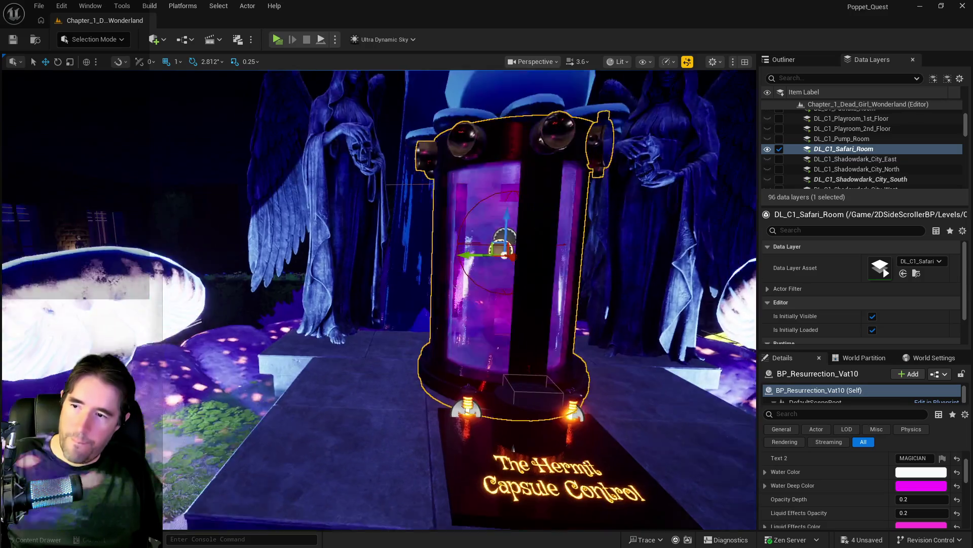
key(e)
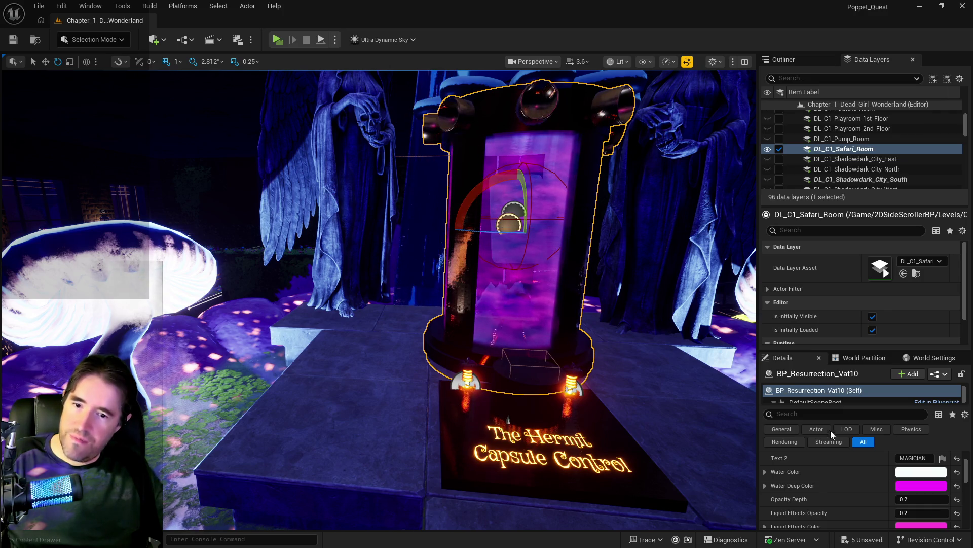
click(901, 486)
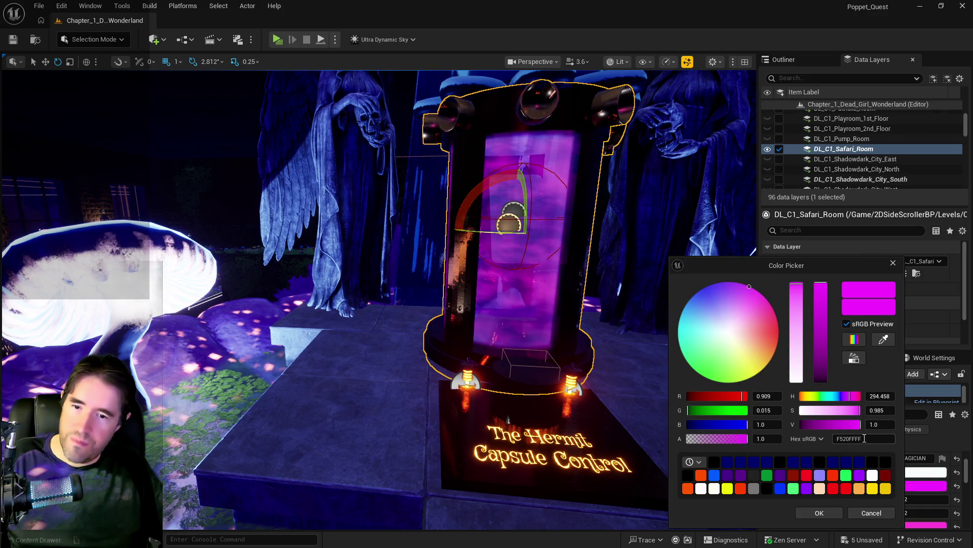
click(816, 514)
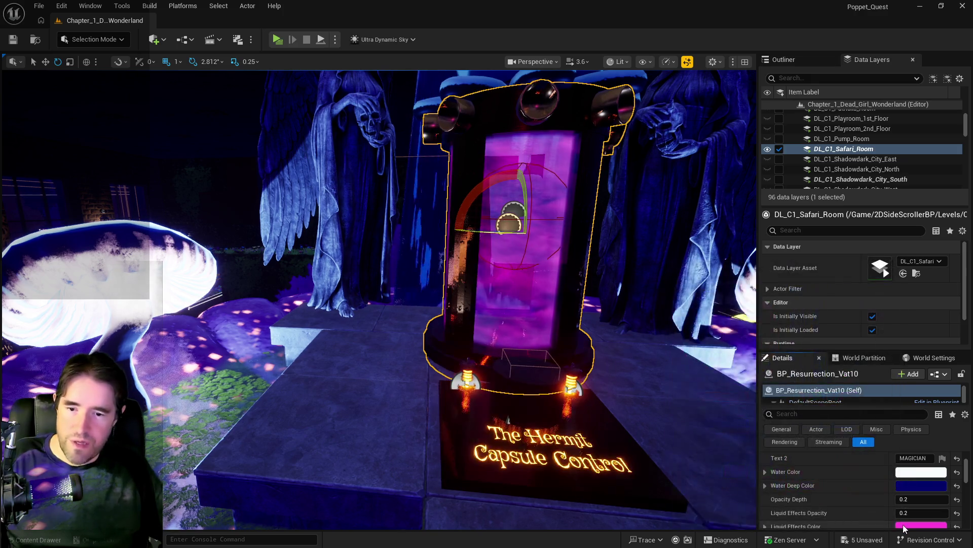
click(905, 524)
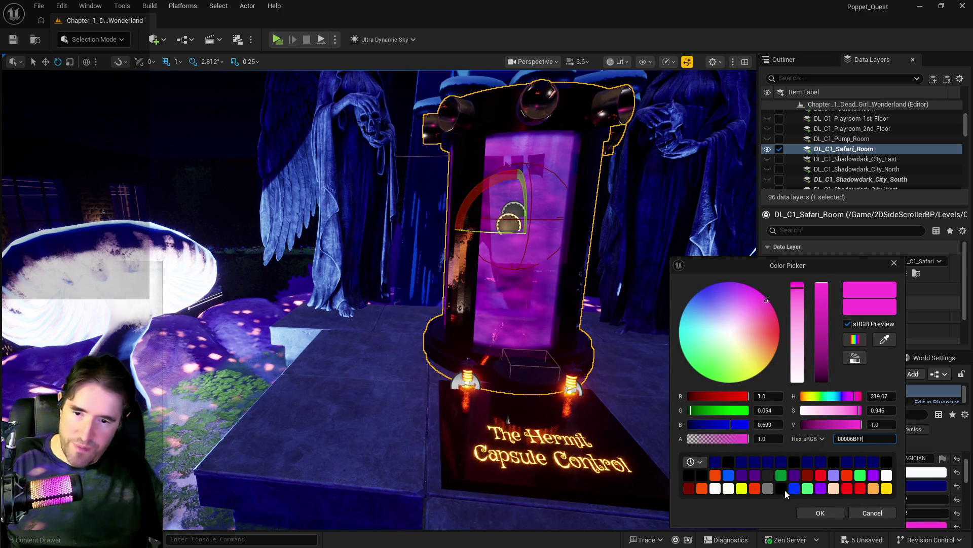
click(803, 513)
click(910, 472)
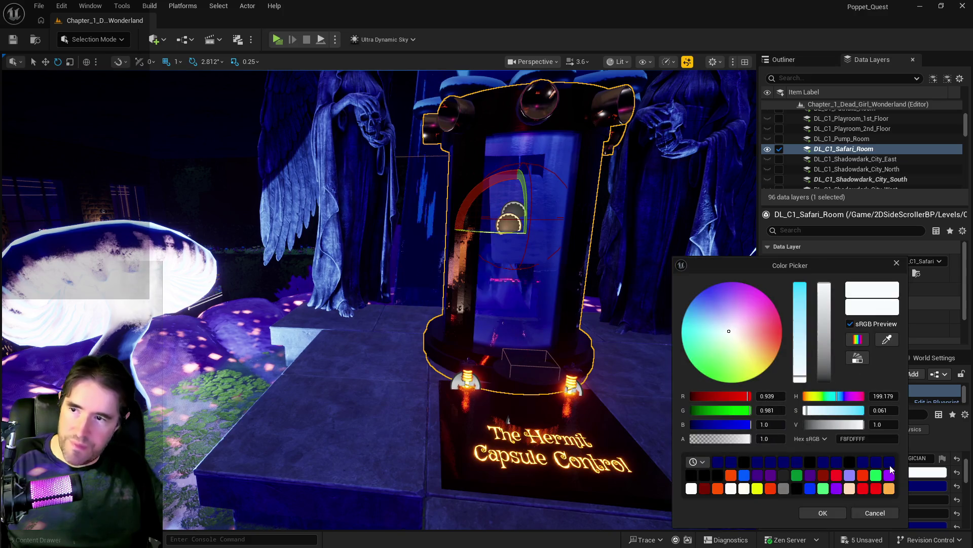
click(744, 461)
click(835, 510)
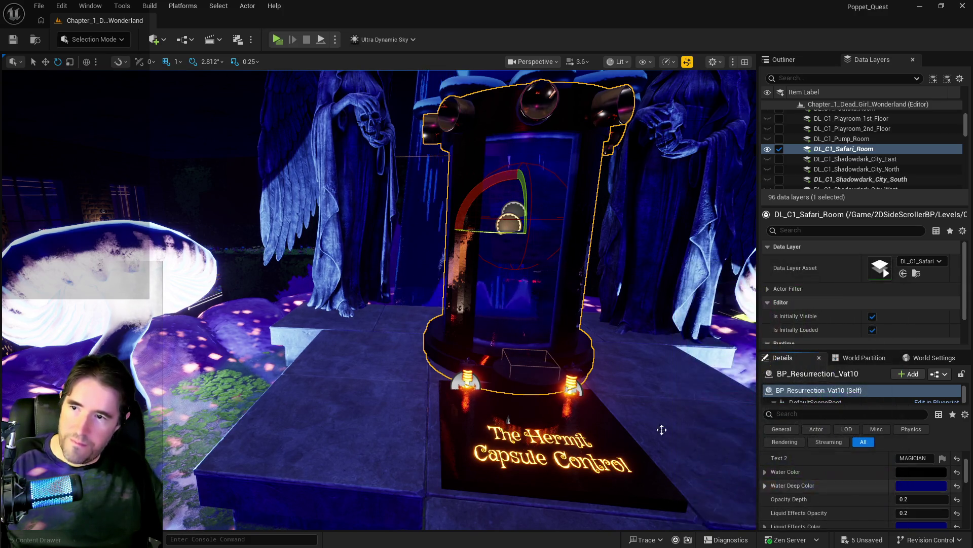
Load the DL_C1_Music_Room data layer in the editor and frame its white-lit capsule vat.
scroll(378, 299, down, 5)
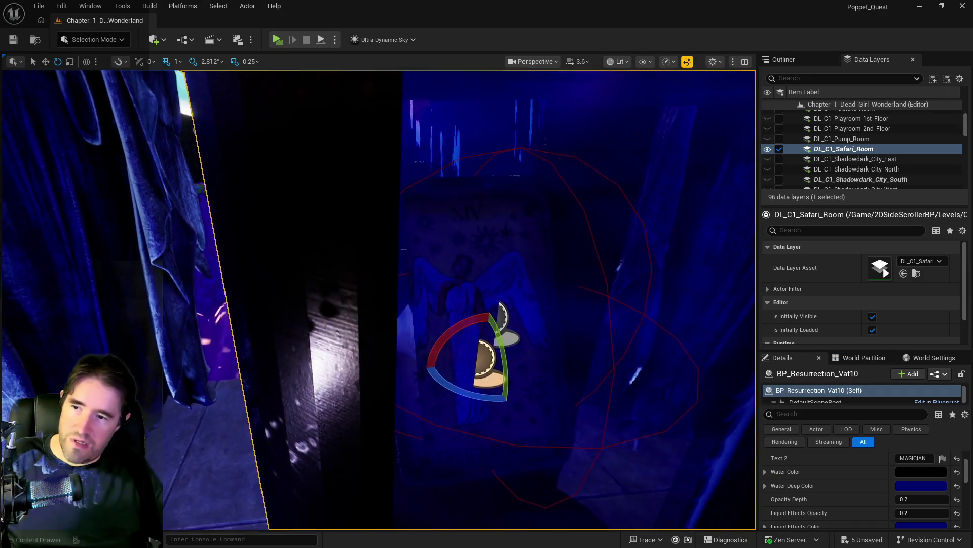
scroll(378, 299, down, 10)
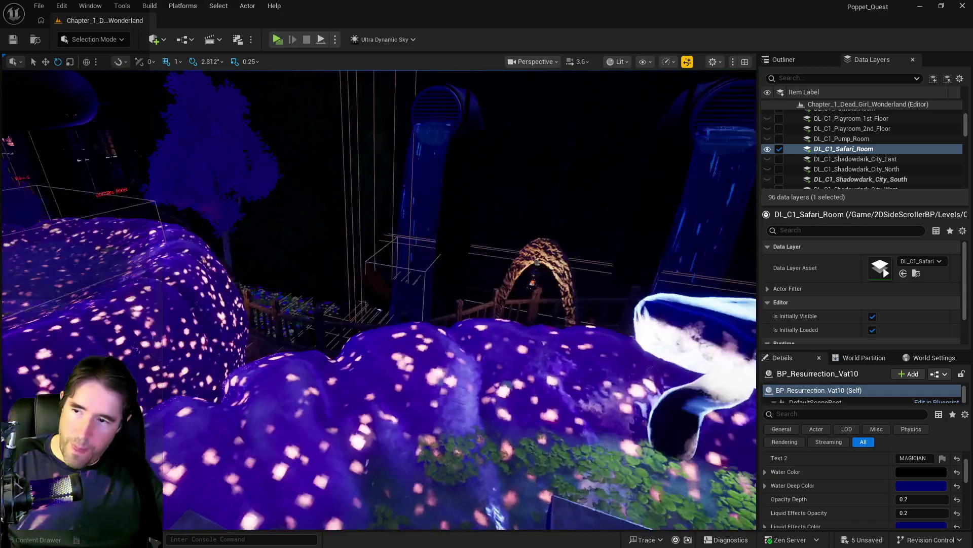
scroll(378, 299, down, 5)
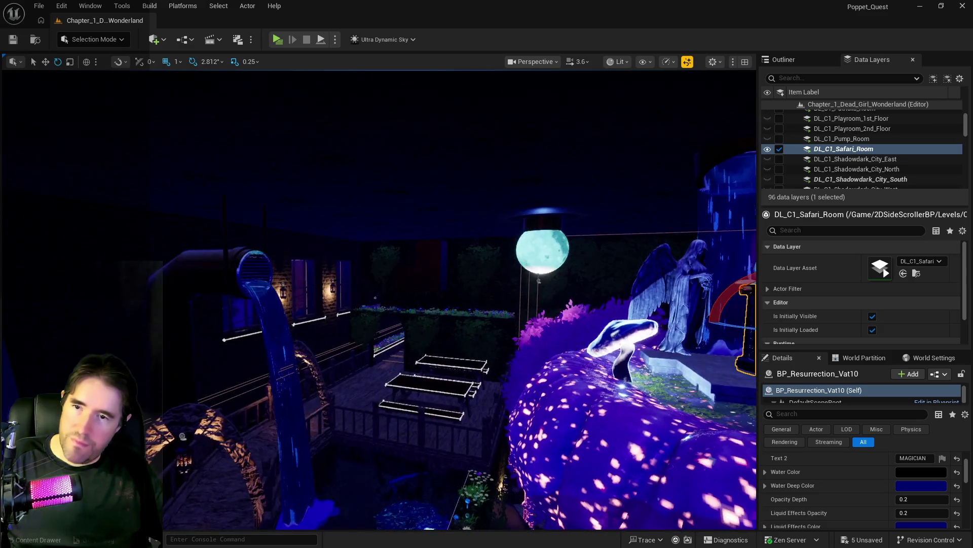
scroll(656, 422, down, 10)
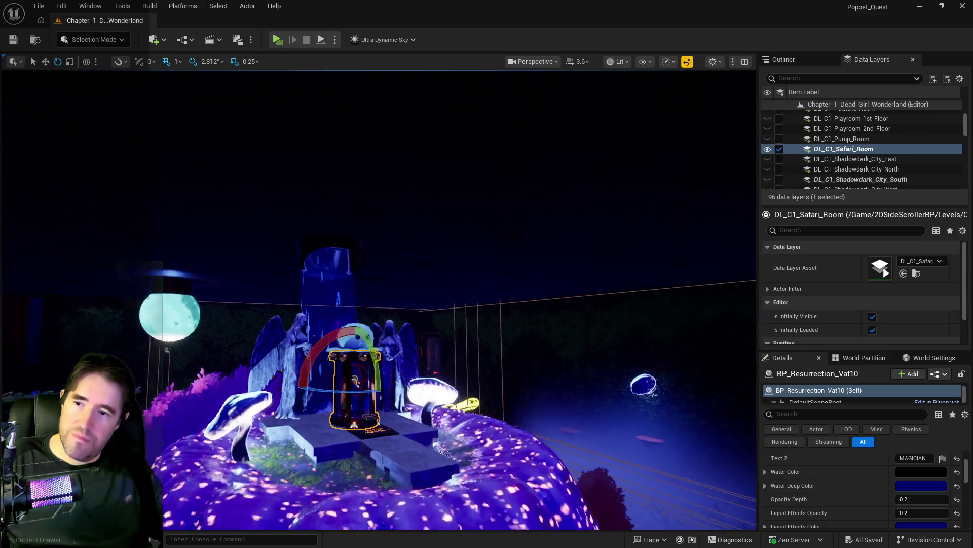
scroll(378, 299, down, 10)
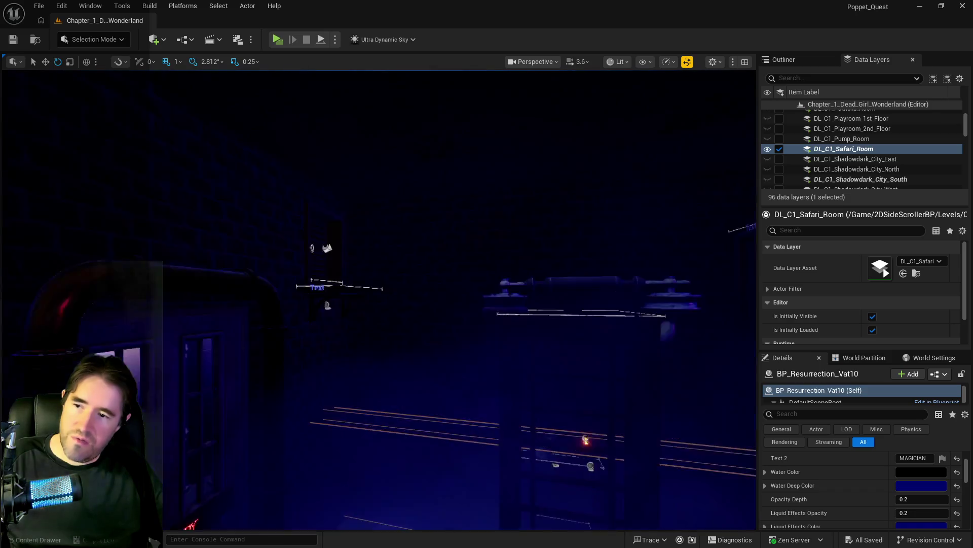
scroll(610, 377, down, 10)
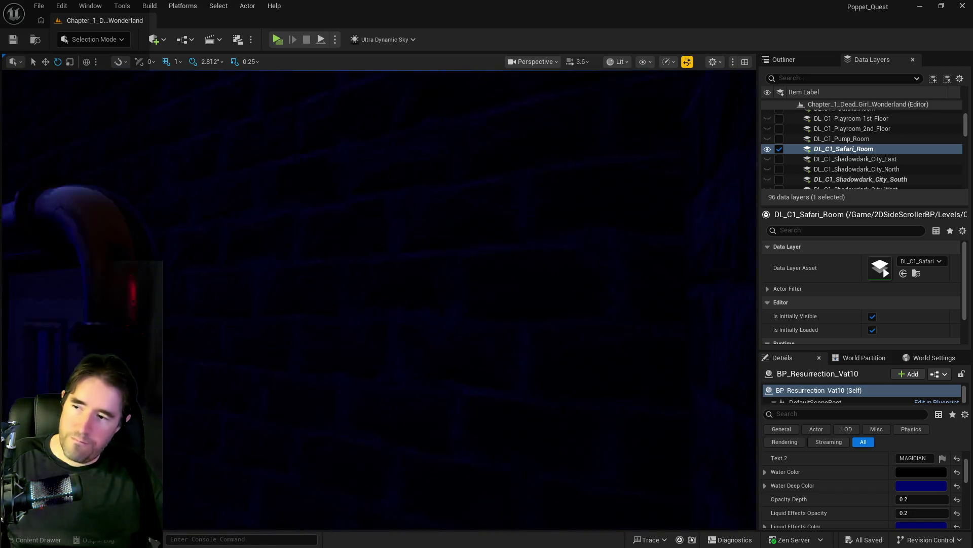
scroll(838, 167, up, 3)
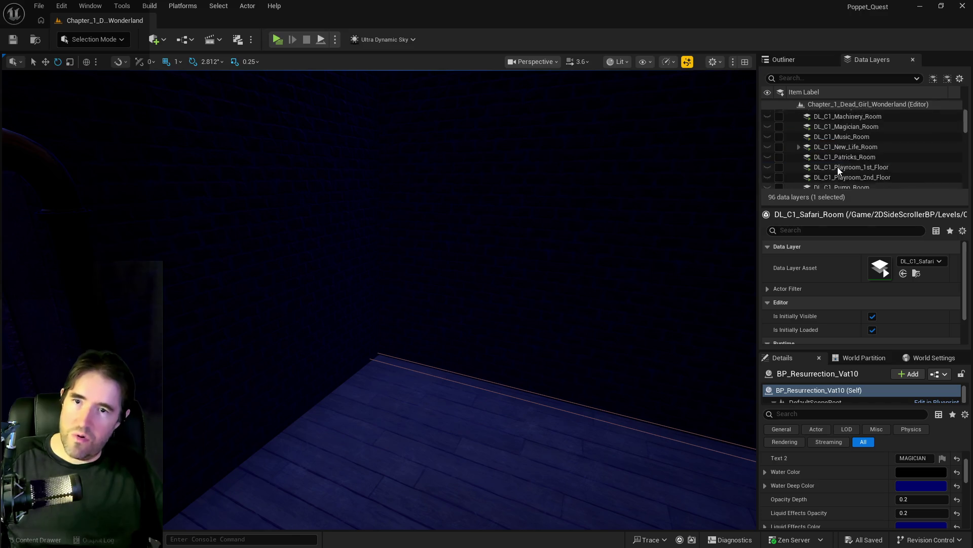
click(785, 152)
click(781, 152)
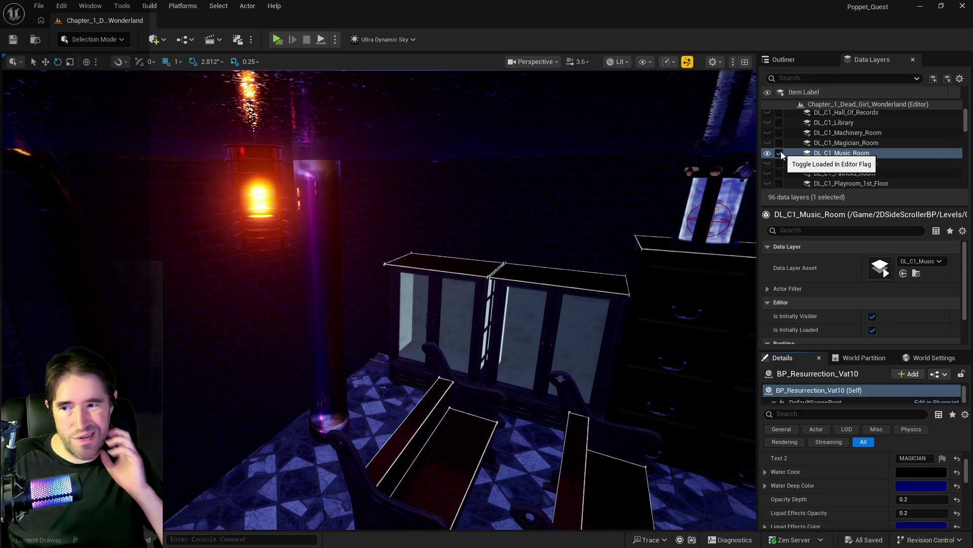
key(f)
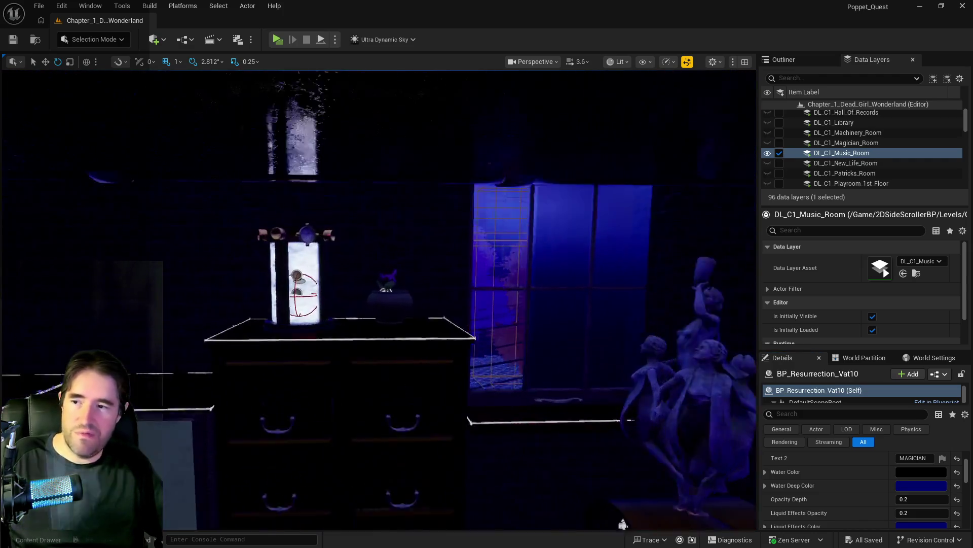
scroll(598, 240, up, 3)
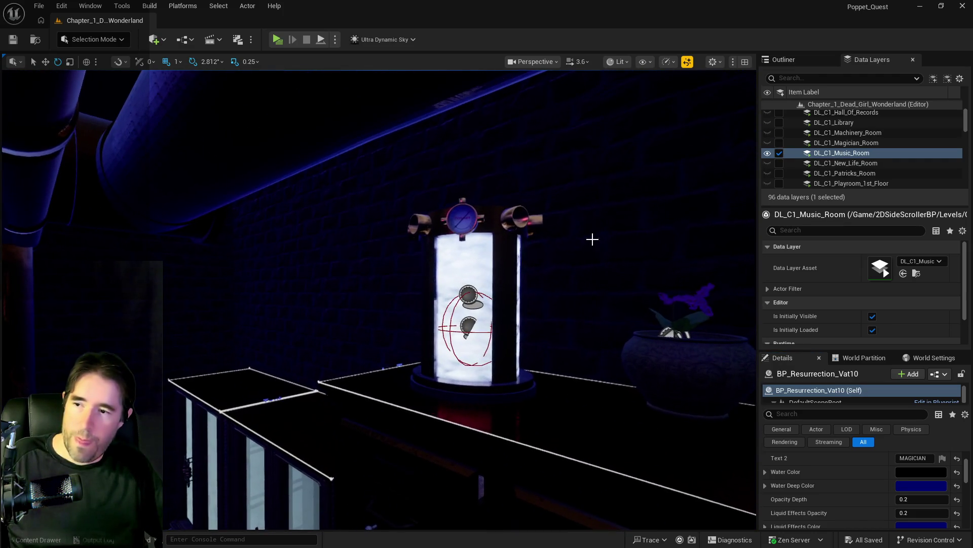
click(729, 398)
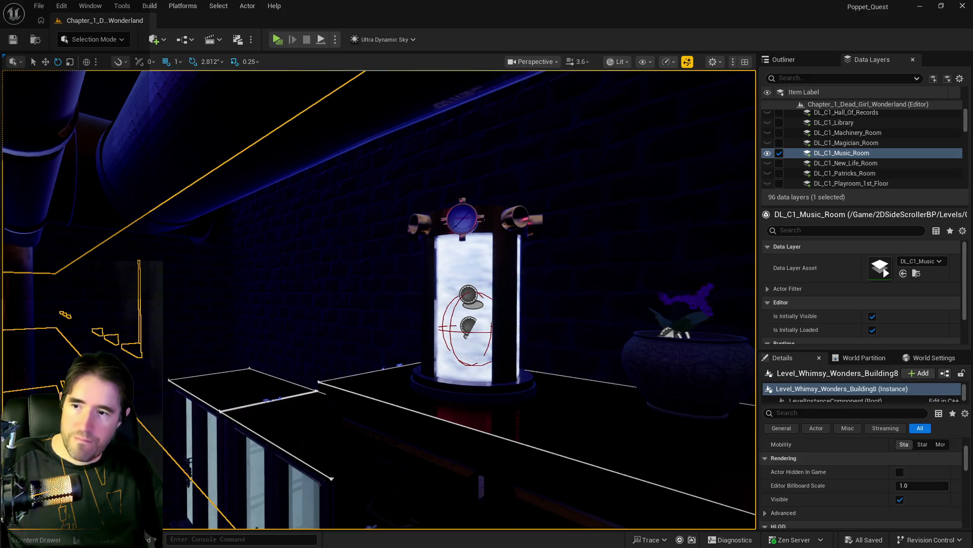
Give BP_Resurrection_Vat9 dark blue Water Deep and Liquid Effects colours and black Water Color.
click(504, 283)
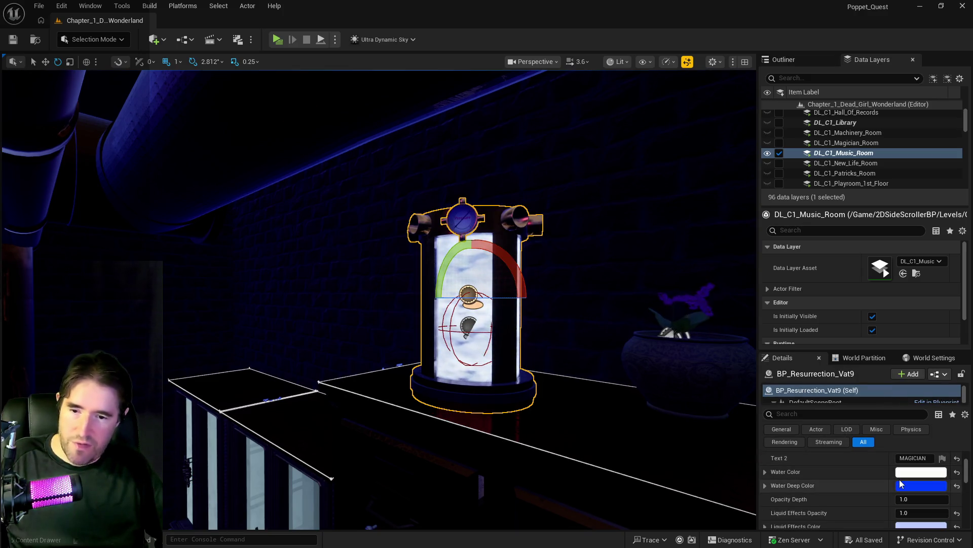
click(902, 484)
click(876, 439)
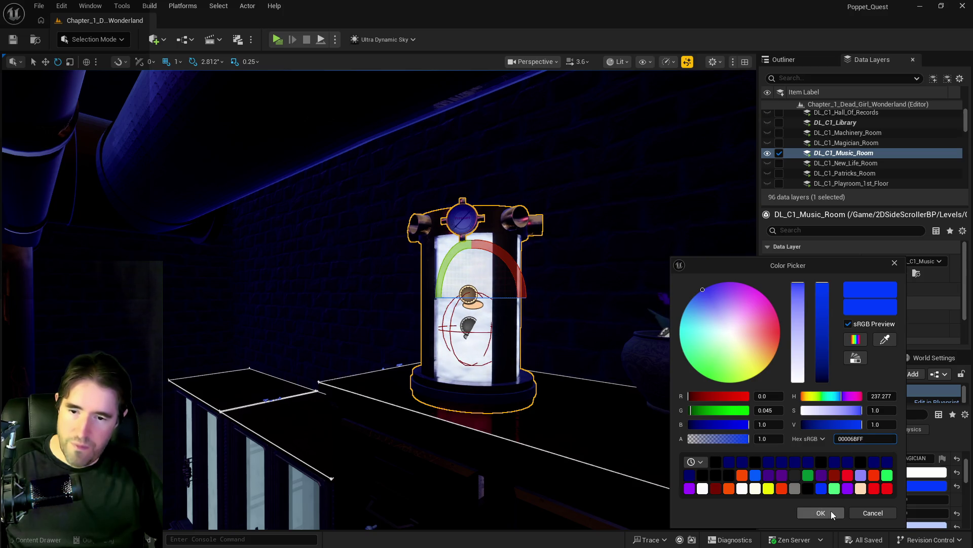
click(832, 514)
click(928, 525)
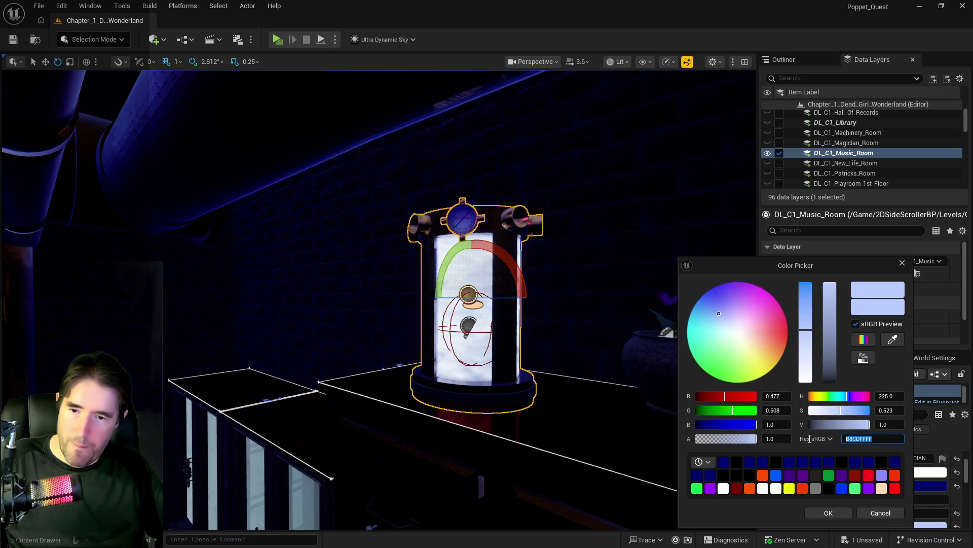
click(822, 513)
click(912, 475)
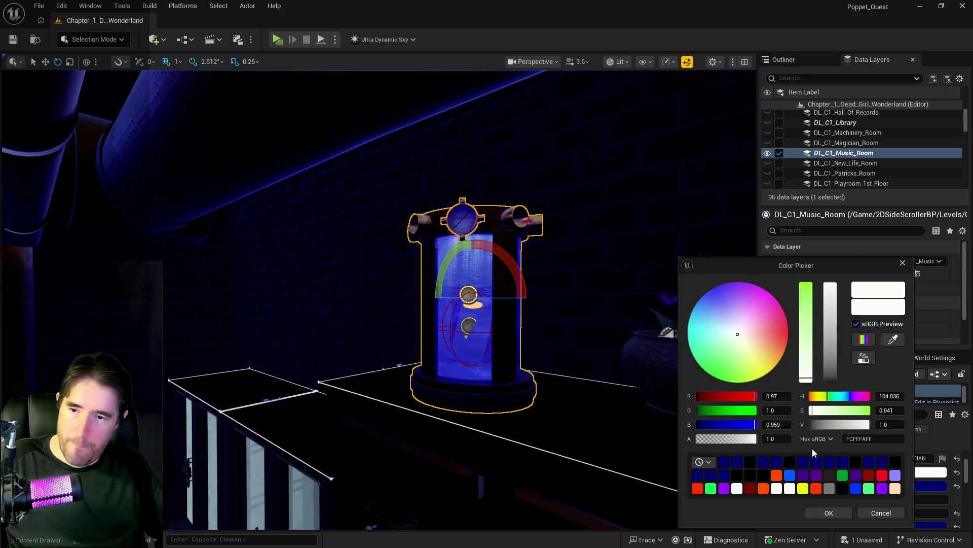
click(749, 463)
click(816, 513)
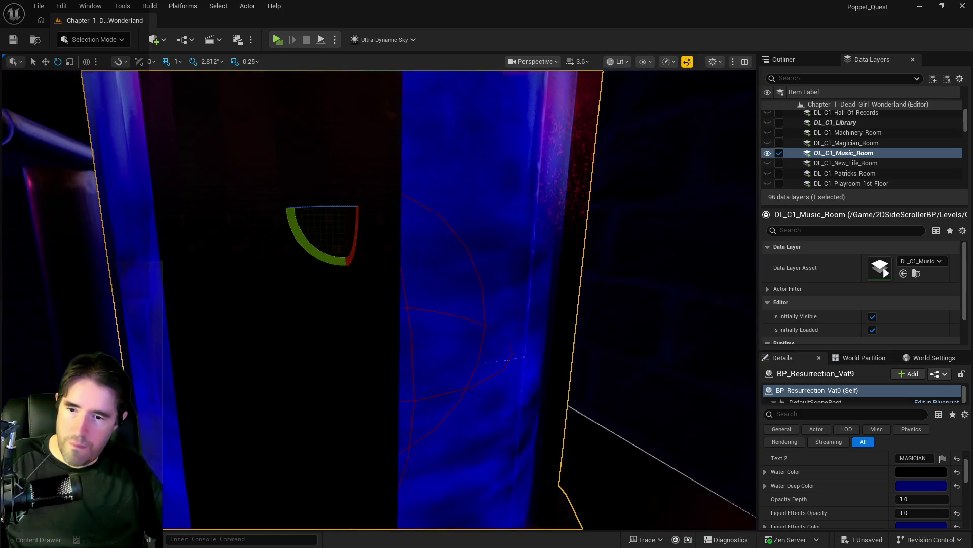
Set the vat's Liquid Effects Opacity and Opacity Depth both to 0.2.
scroll(831, 464, down, 2)
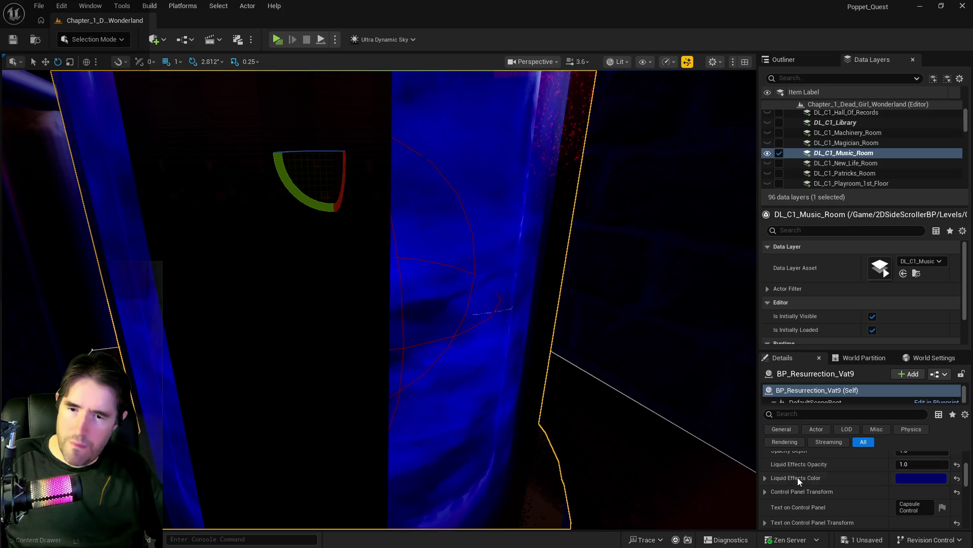
scroll(831, 479, up, 1)
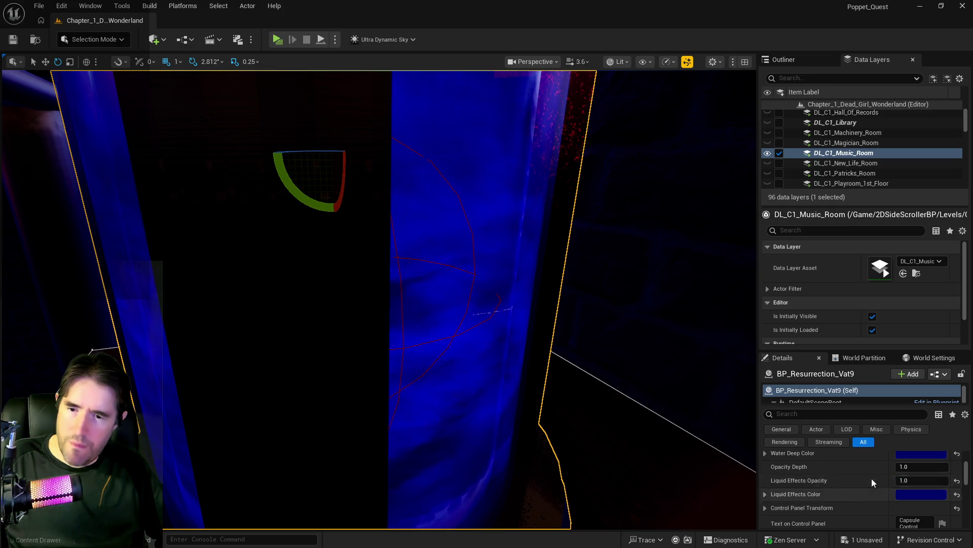
text(0.2)
key(Return)
click(911, 470)
text(0.2)
key(Return)
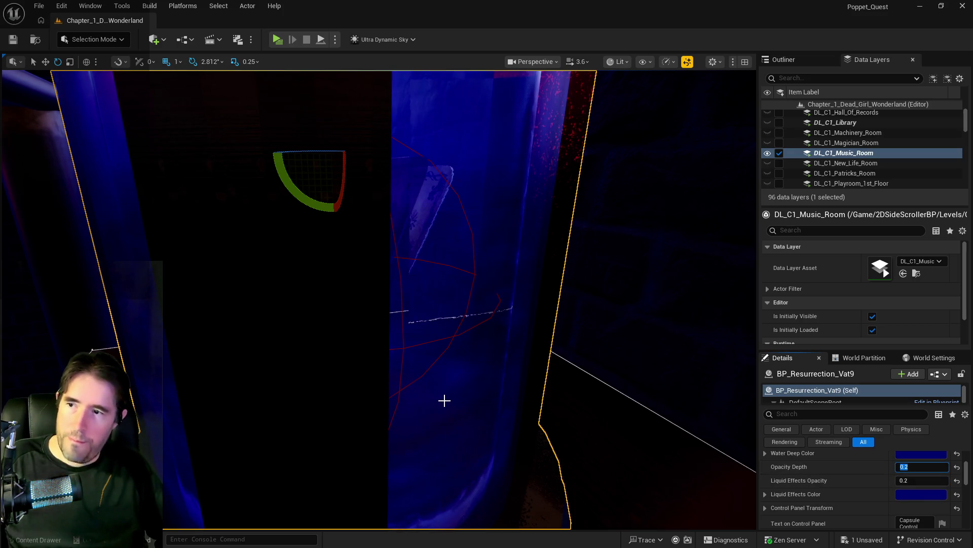
key(f)
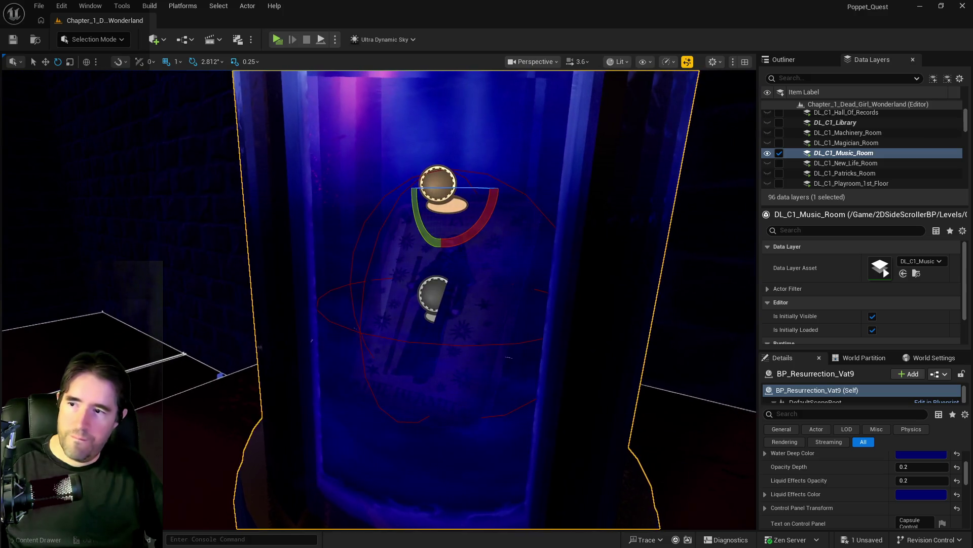
scroll(428, 370, down, 3)
scroll(428, 370, up, 5)
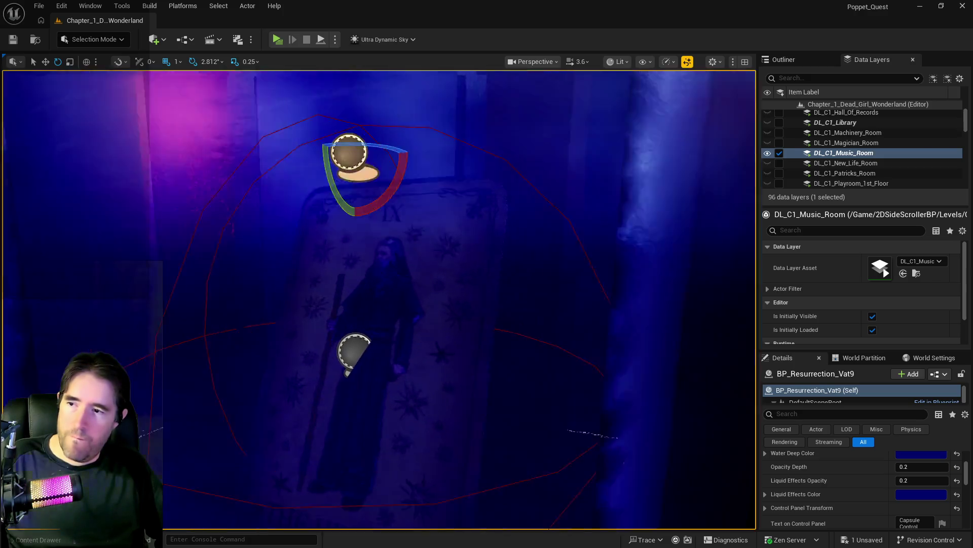
scroll(415, 266, down, 4)
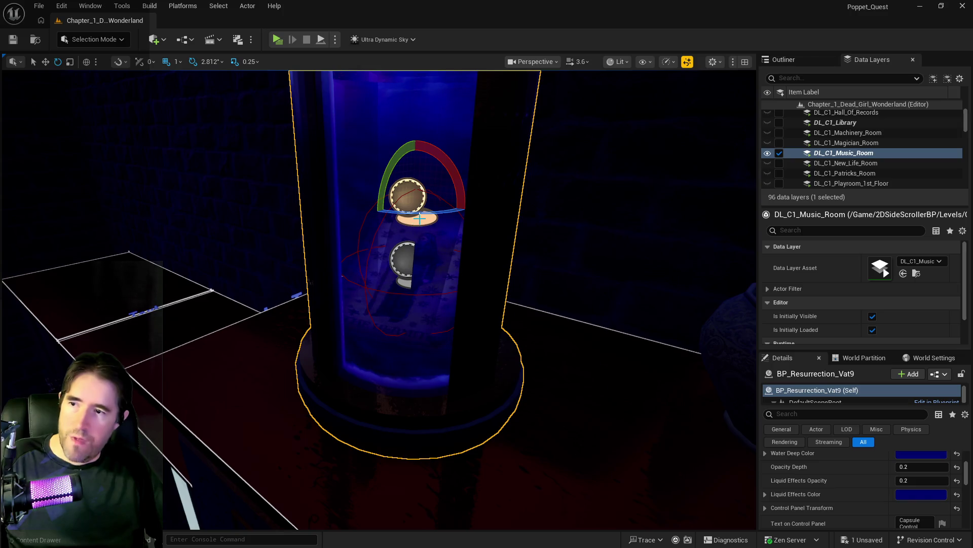
Rotate BP_Collectible_Tarot_Card4 to about 225 on Z, then fly the camera around the Music Room.
click(412, 285)
drag(942, 505, 920, 505)
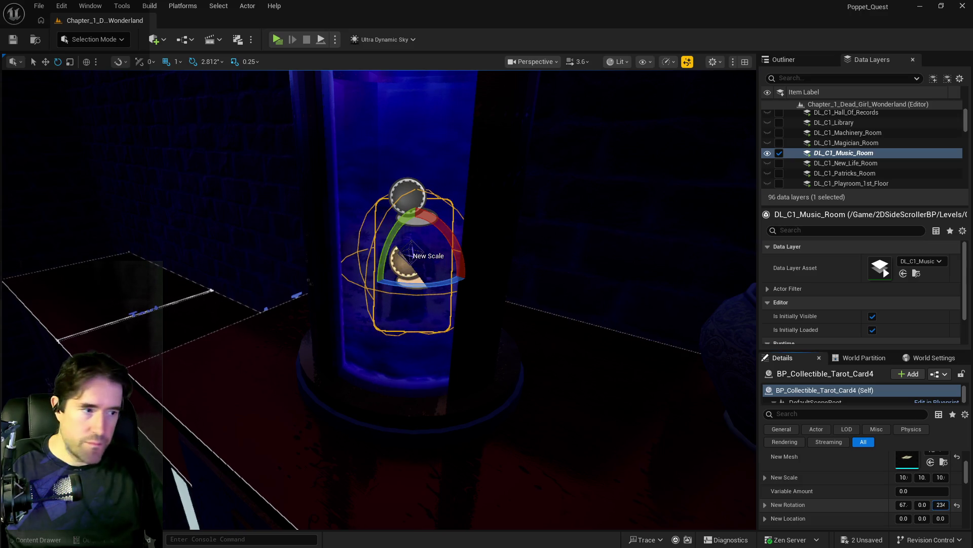
key(s)
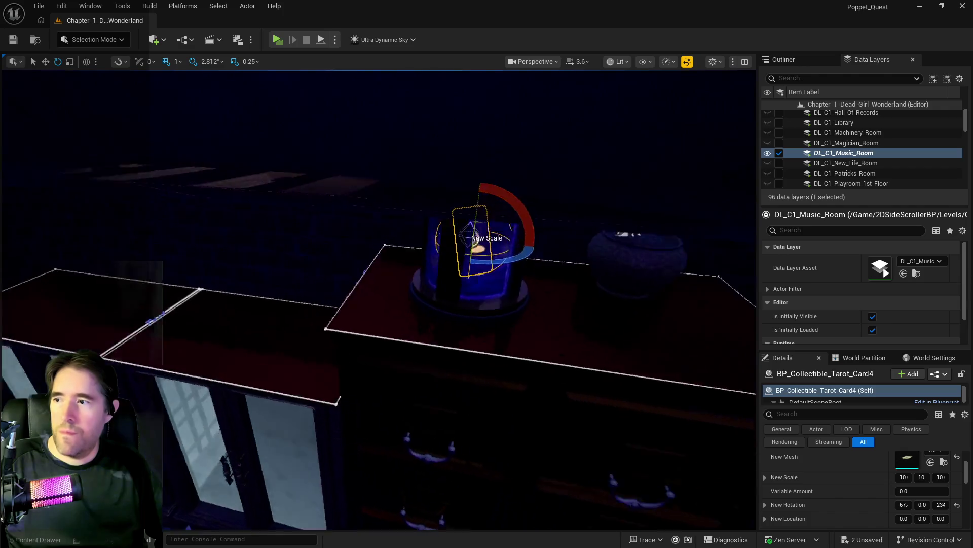
key(s)
key(s)
key(s)
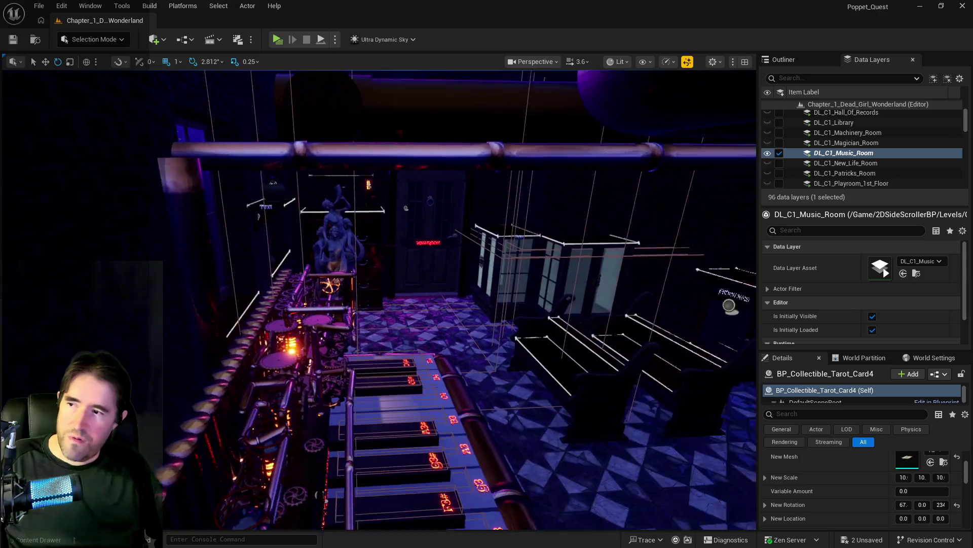
key(s)
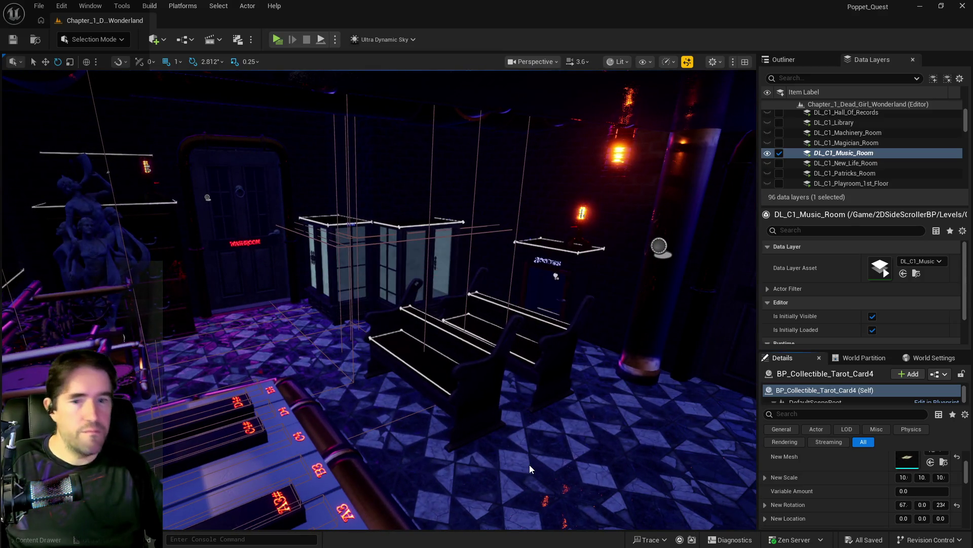
key(w)
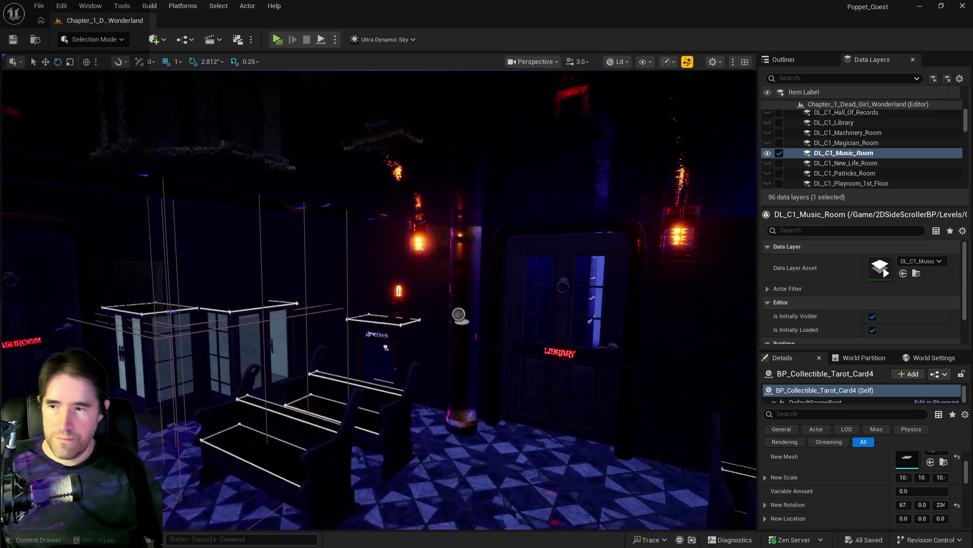
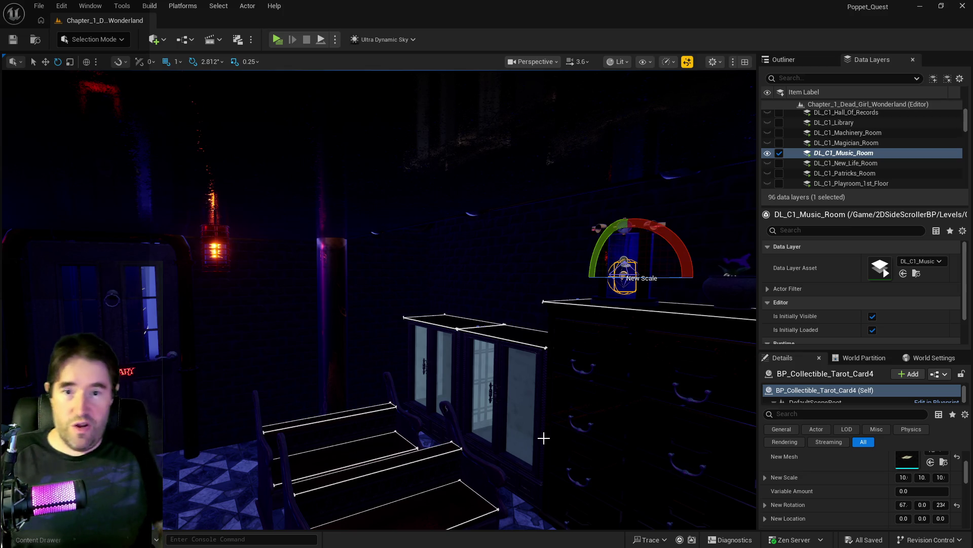
Uncheck DL_C1_Music_Room and tick Loaded In Editor for DL_C2_Hidden_Grotto.
drag(628, 347, 563, 203)
click(778, 153)
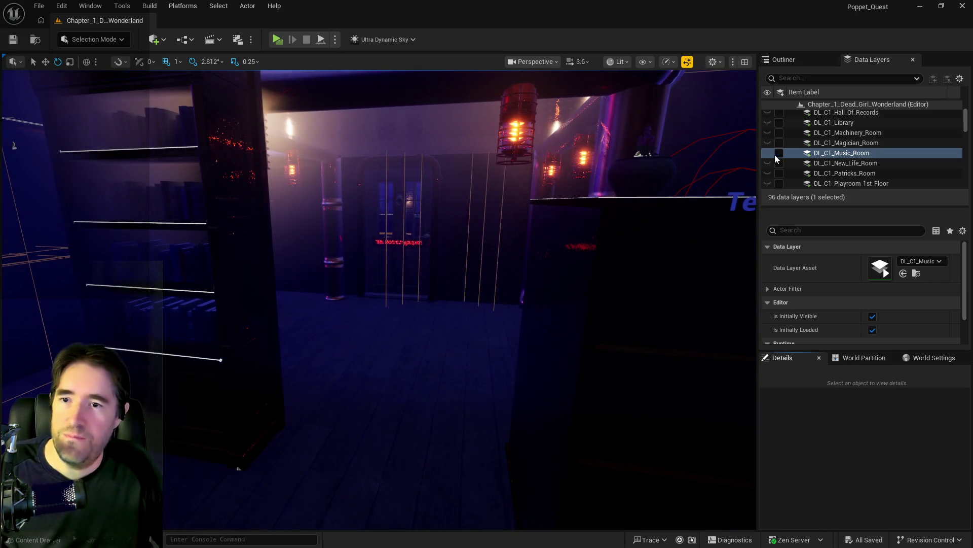
scroll(817, 166, down, 5)
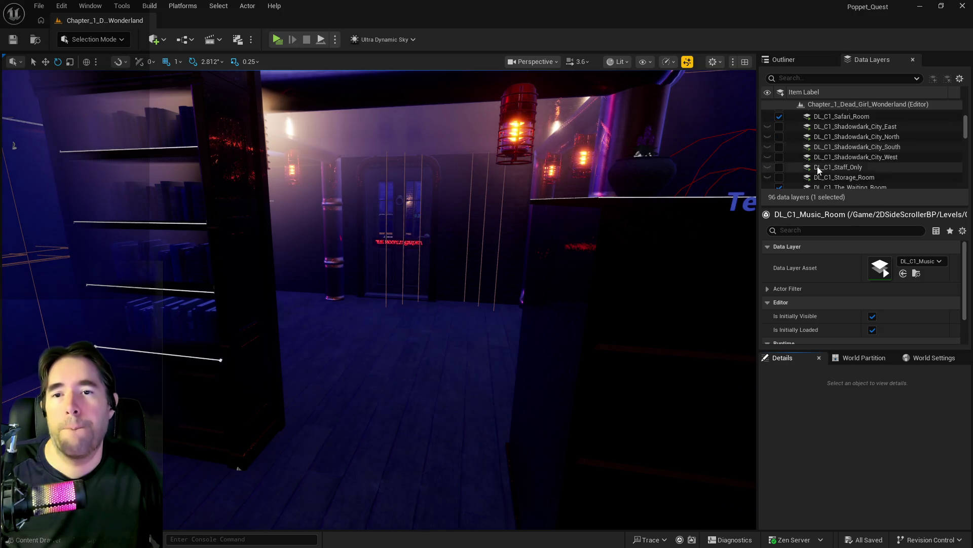
scroll(838, 172, down, 1)
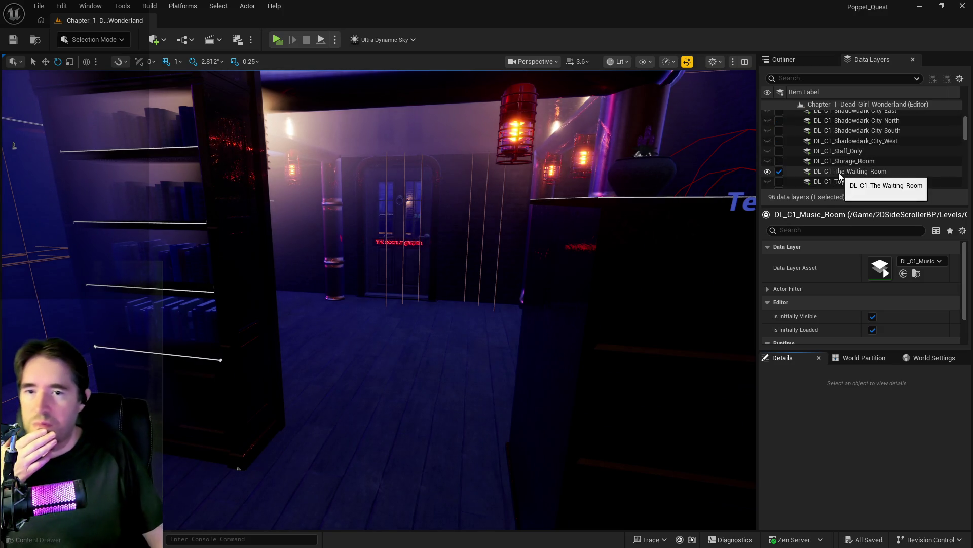
scroll(838, 172, down, 2)
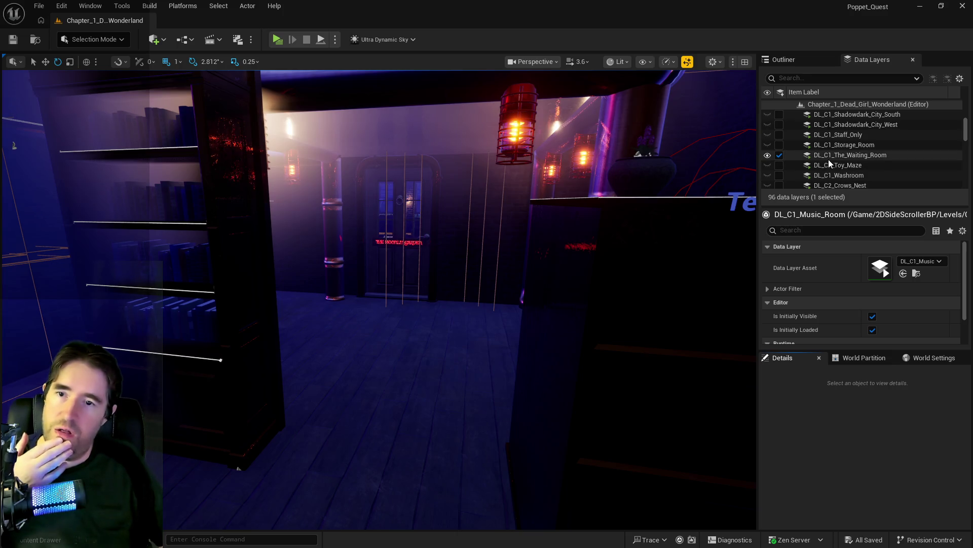
scroll(828, 160, down, 5)
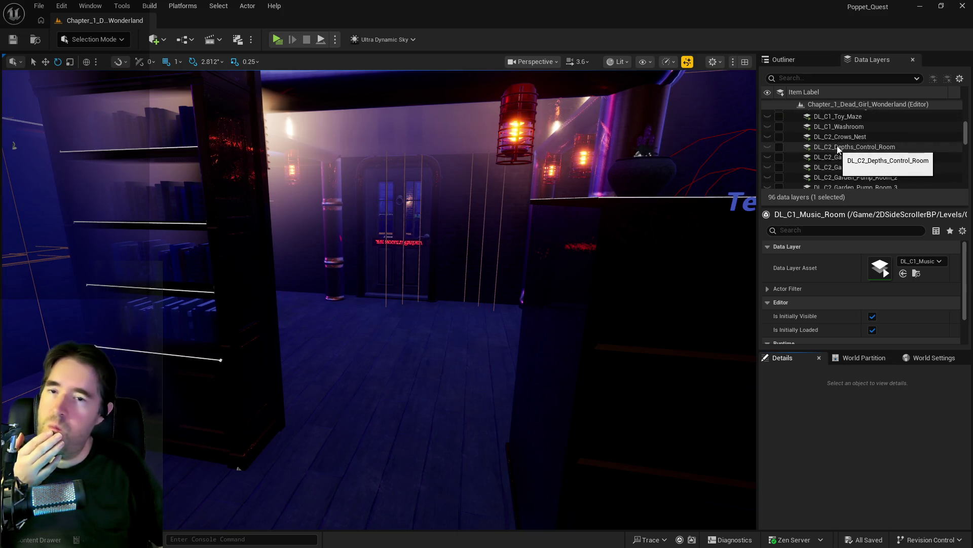
scroll(843, 155, down, 5)
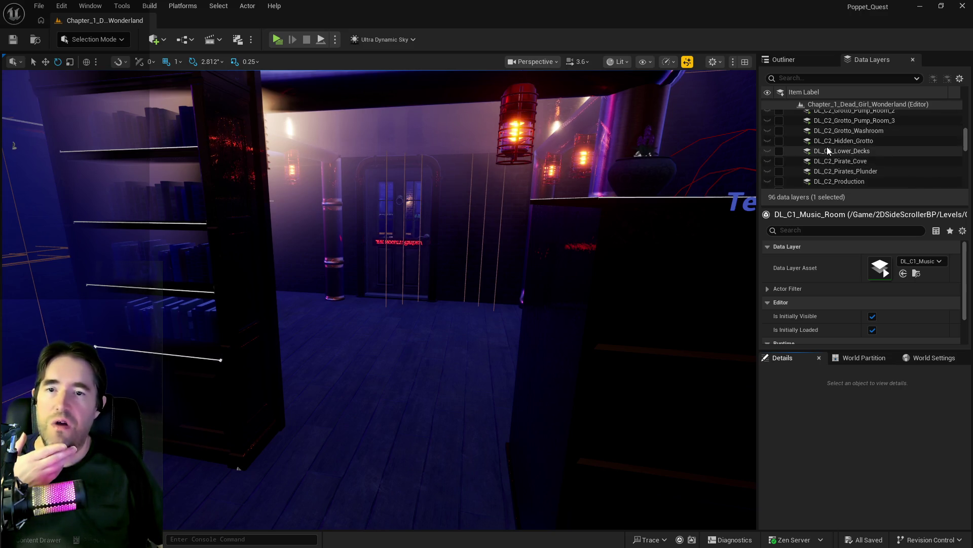
click(812, 142)
click(780, 141)
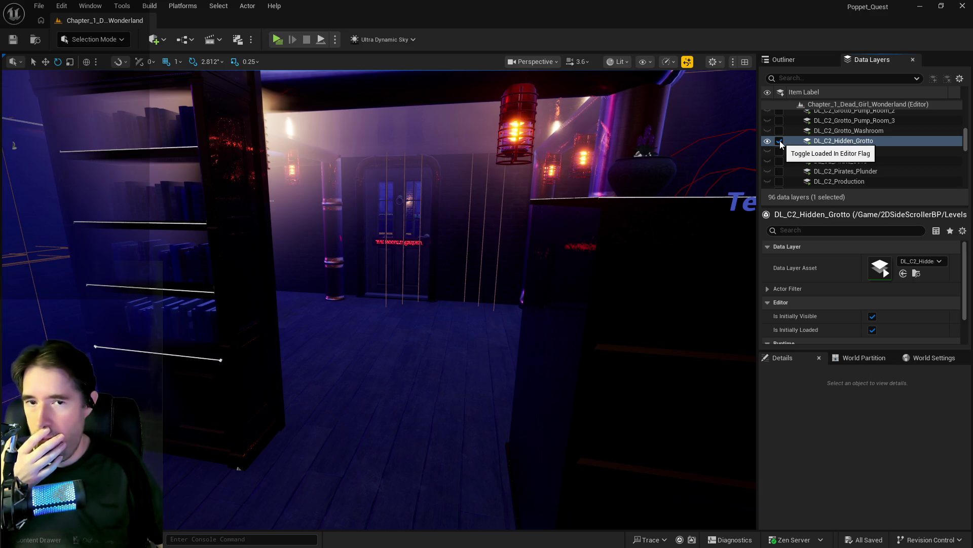
Select BP_Resurrection_Vat10 in the newly loaded grotto.
mouse_move(457, 228)
mouse_down()
mouse_move(456, 329)
mouse_move(456, 183)
mouse_move(598, 282)
mouse_up()
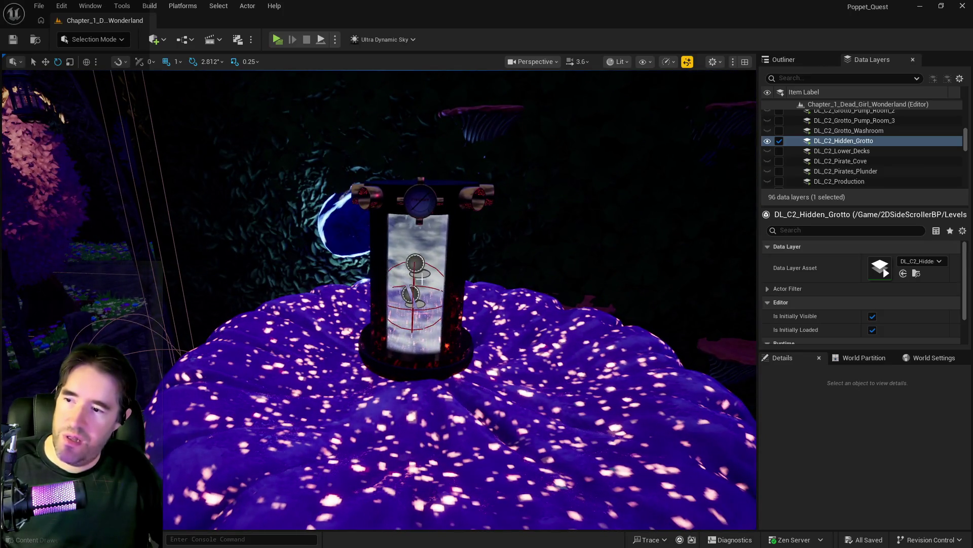
click(415, 304)
mouse_move(416, 304)
mouse_down()
mouse_move(406, 305)
mouse_move(482, 304)
mouse_move(472, 330)
mouse_move(462, 319)
mouse_move(472, 320)
mouse_up()
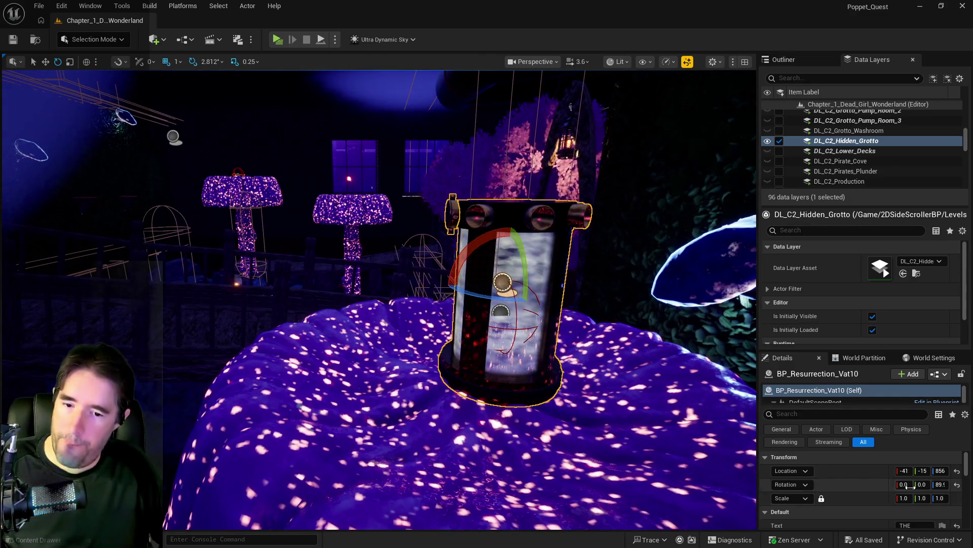
scroll(903, 507, down, 2)
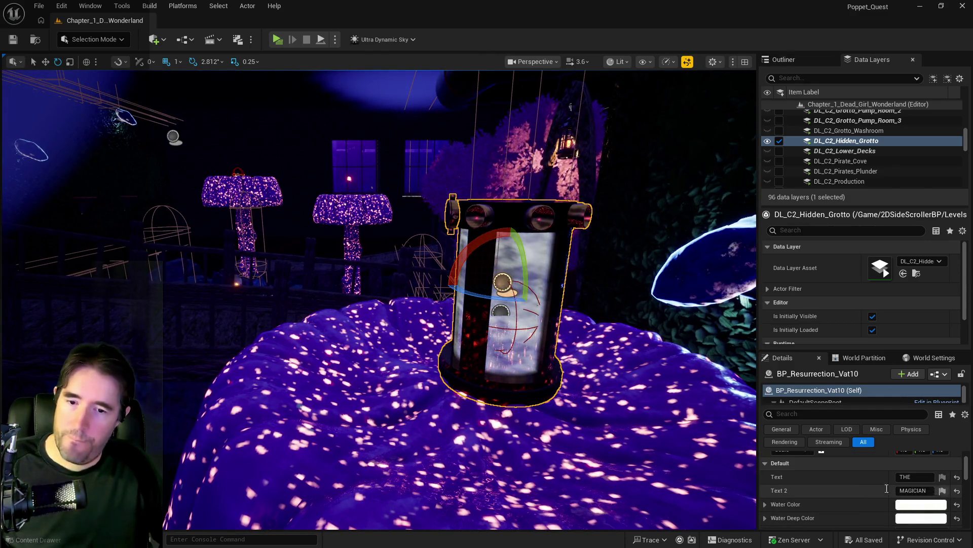
Set the vat's Water Color to dark blue.
click(908, 507)
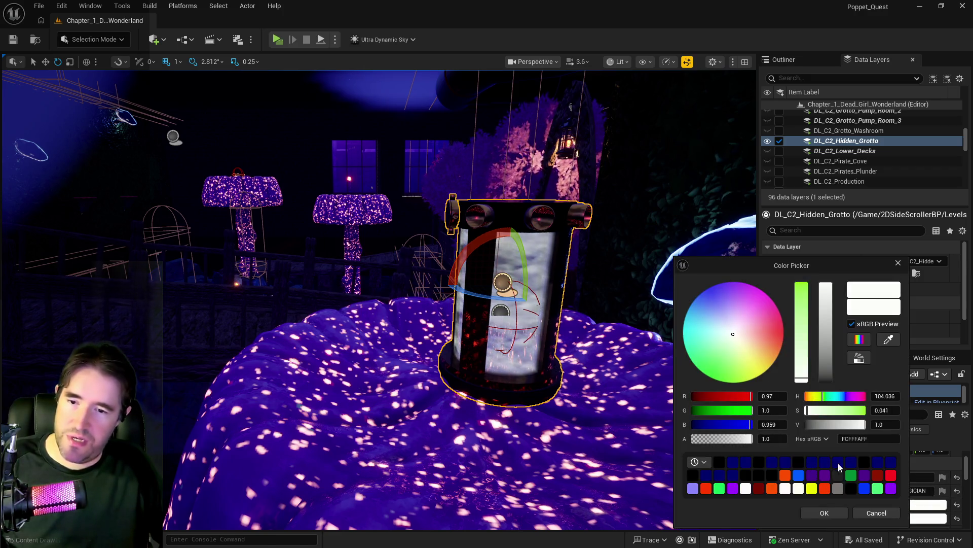
click(811, 514)
click(911, 519)
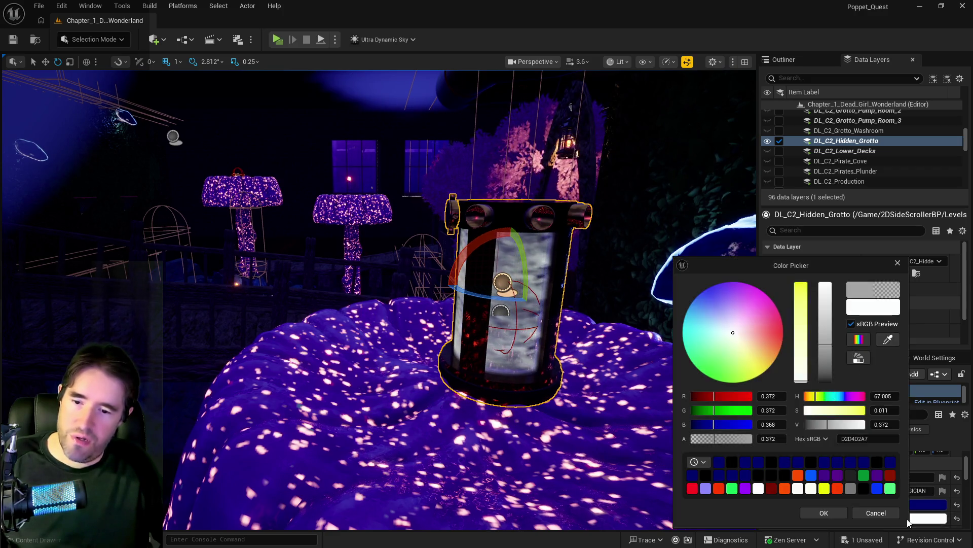
click(872, 514)
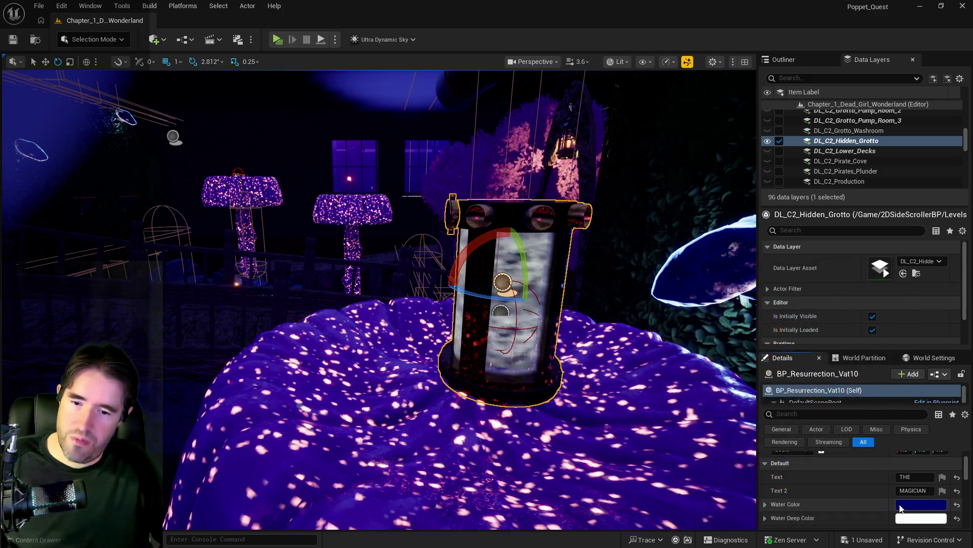
click(925, 504)
click(869, 513)
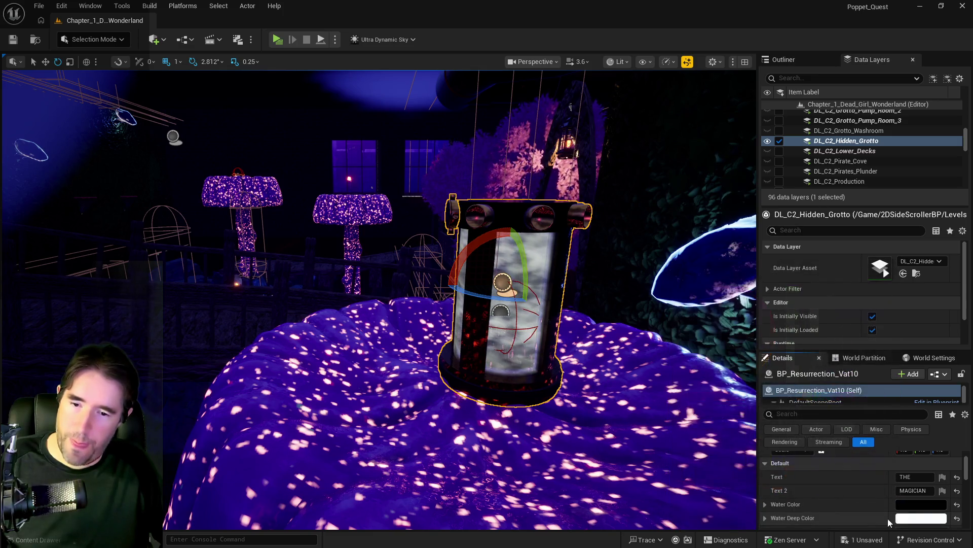
Set the vat's Water Deep Color and Liquid Effects Color to dark blue.
click(896, 520)
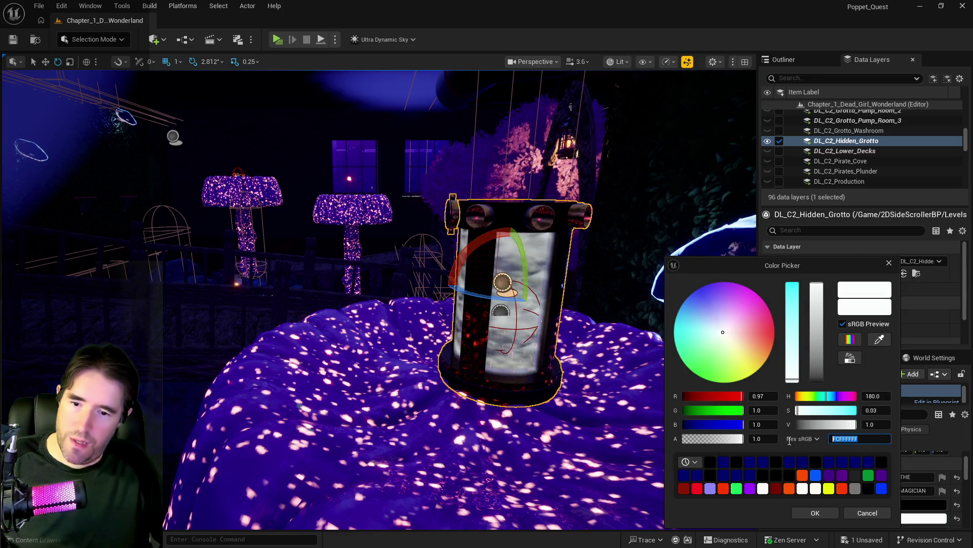
click(815, 512)
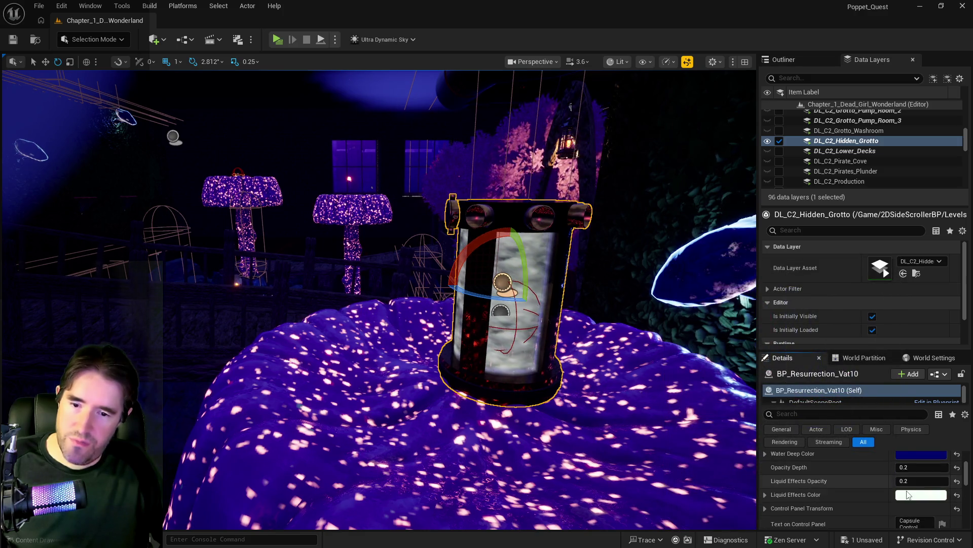
click(908, 499)
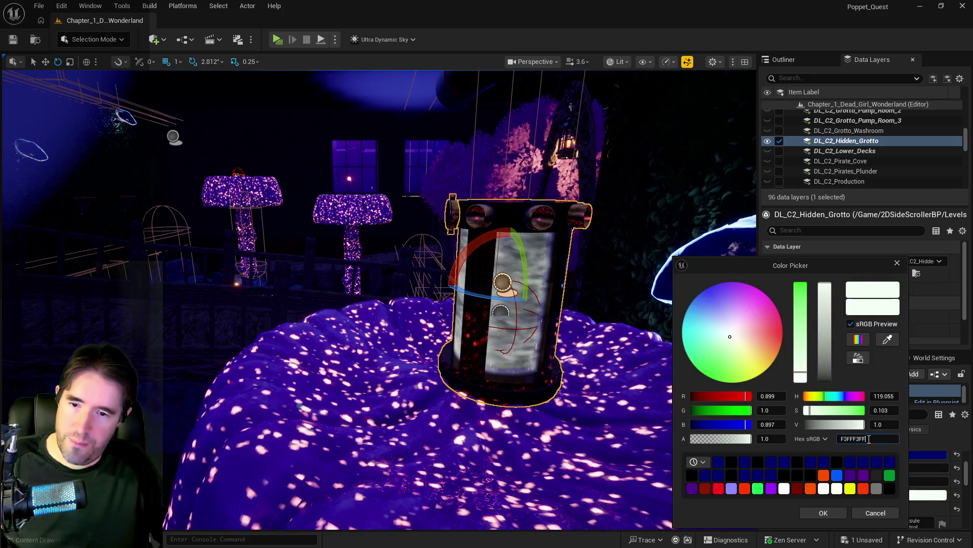
click(822, 512)
key(f)
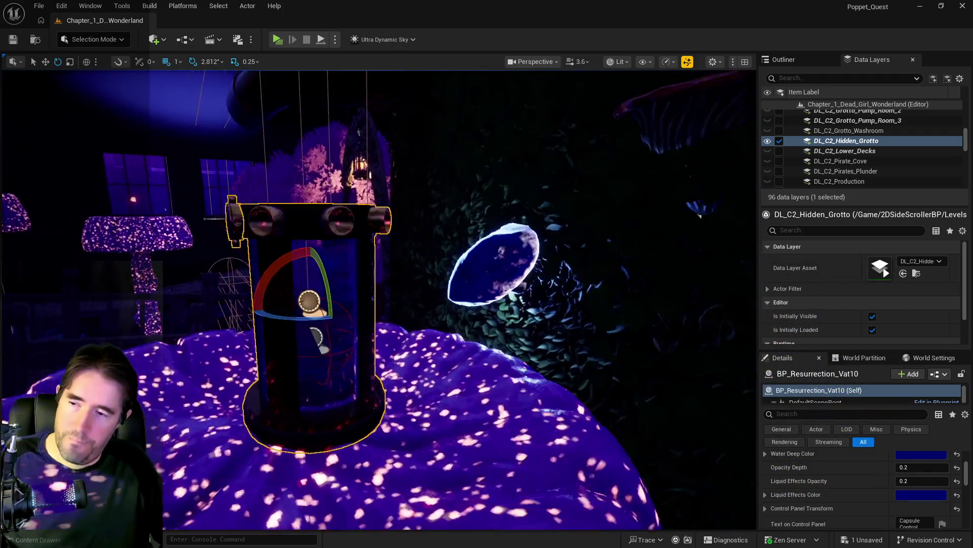
scroll(380, 299, down, 5)
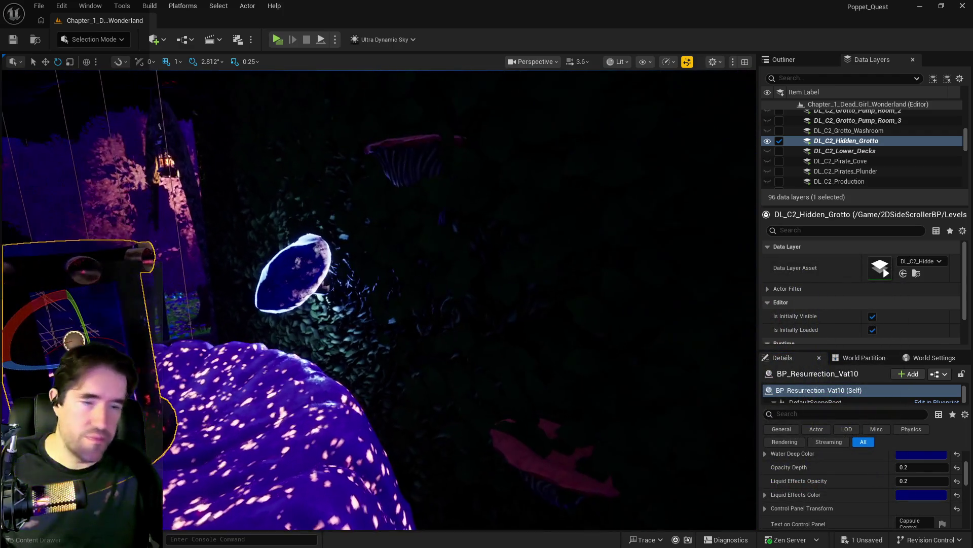
scroll(379, 299, up, 10)
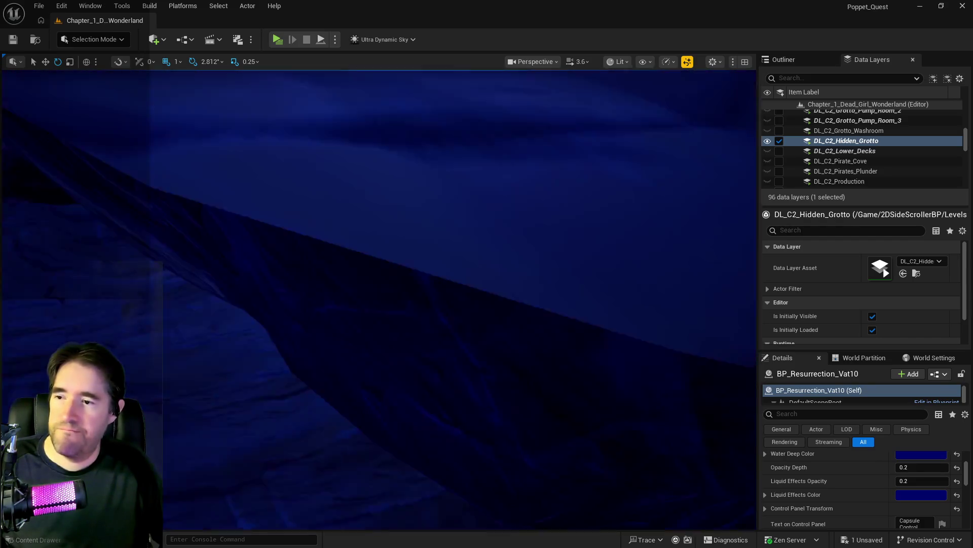
scroll(380, 299, down, 8)
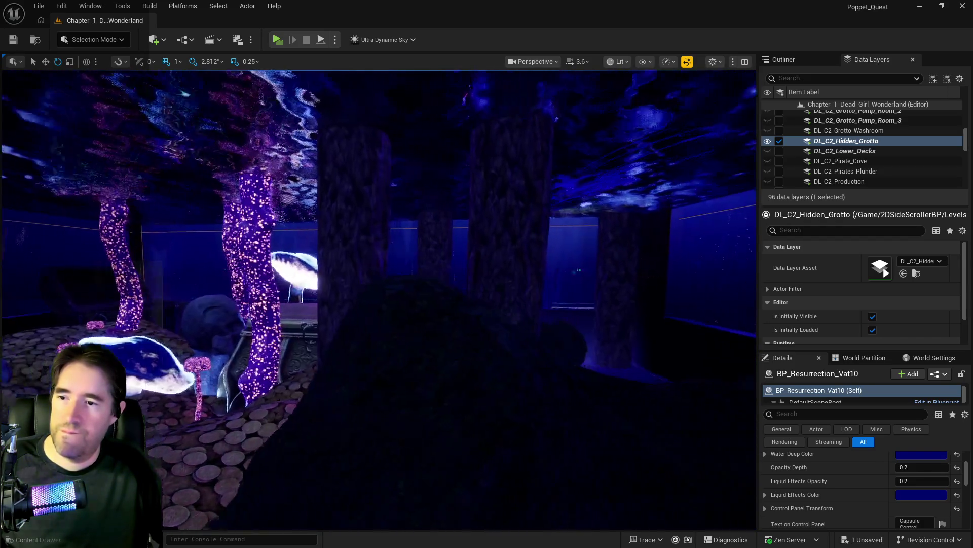
scroll(380, 299, up, 10)
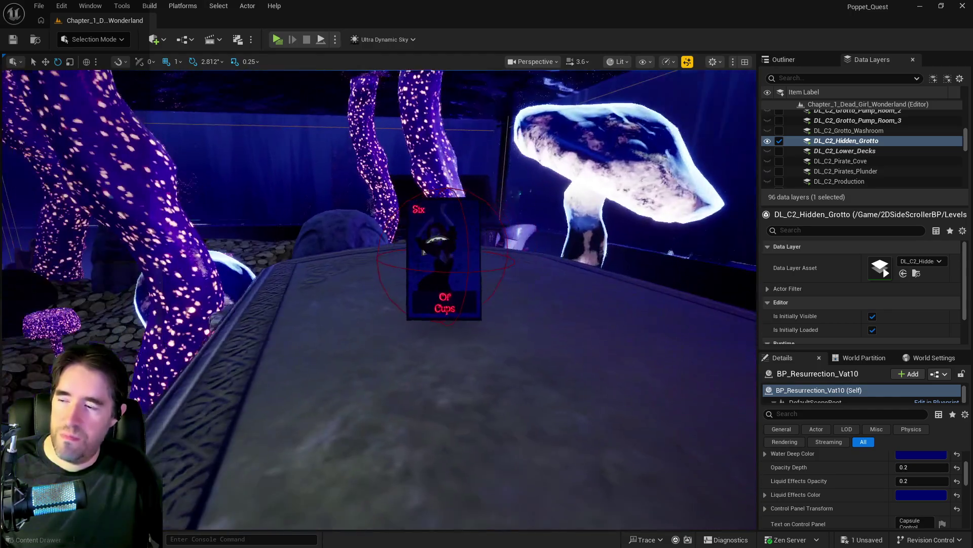
drag(380, 300, 456, 300)
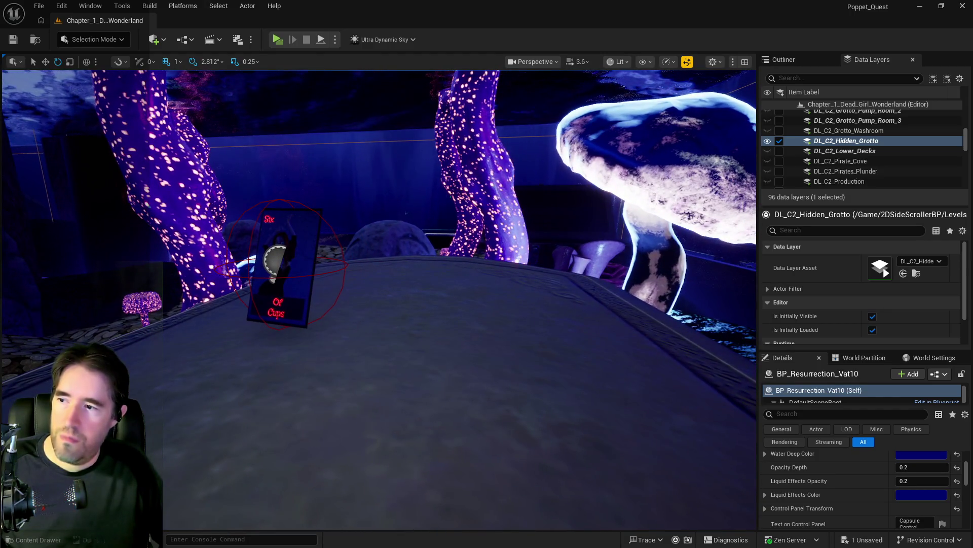
scroll(551, 376, up, 5)
scroll(551, 376, down, 5)
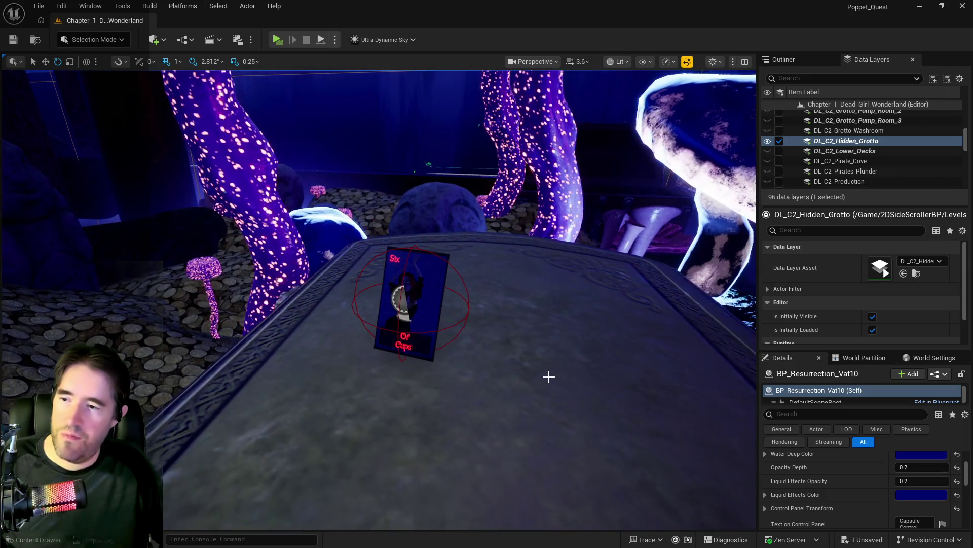
drag(411, 331, 425, 322)
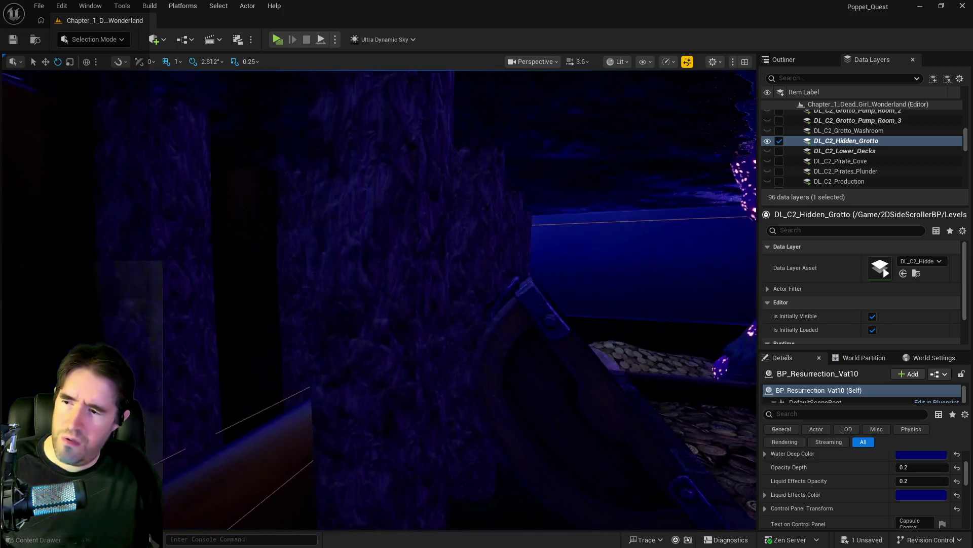
drag(426, 321, 537, 322)
drag(390, 352, 413, 430)
key(f)
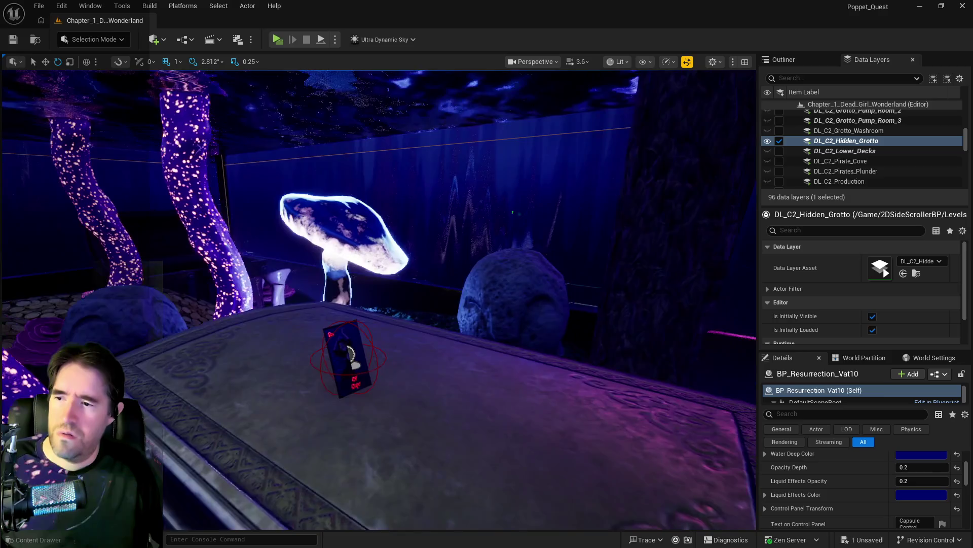
drag(379, 300, 380, 441)
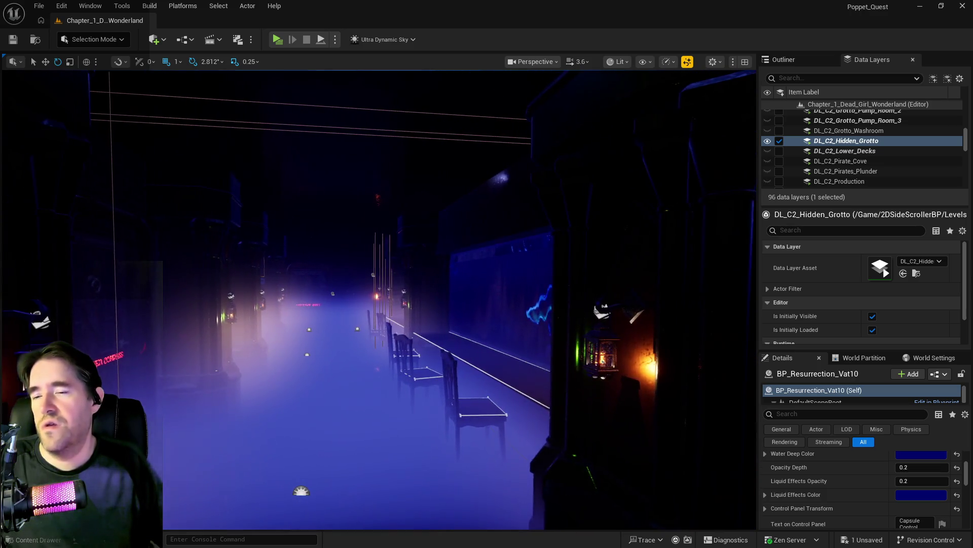
drag(453, 341, 452, 341)
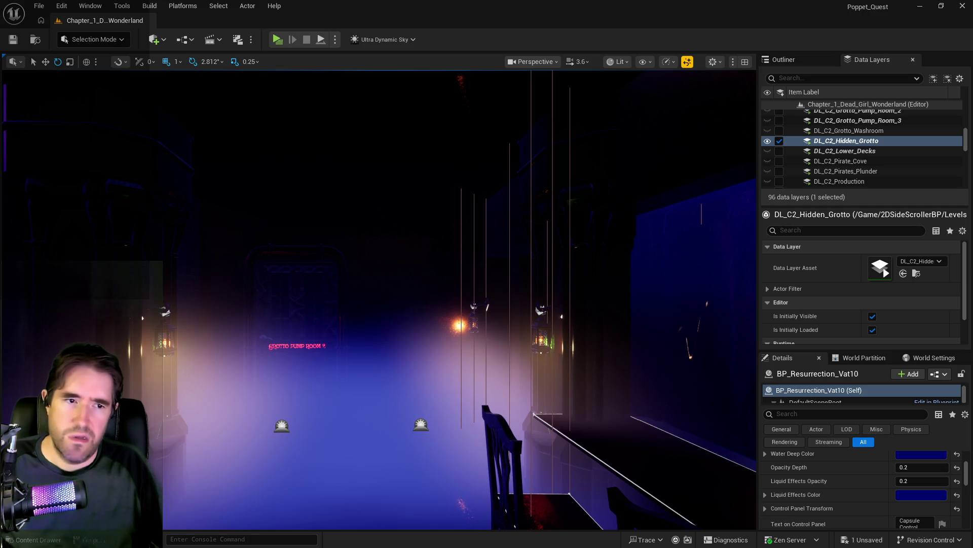
drag(428, 391, 428, 392)
scroll(865, 176, down, 3)
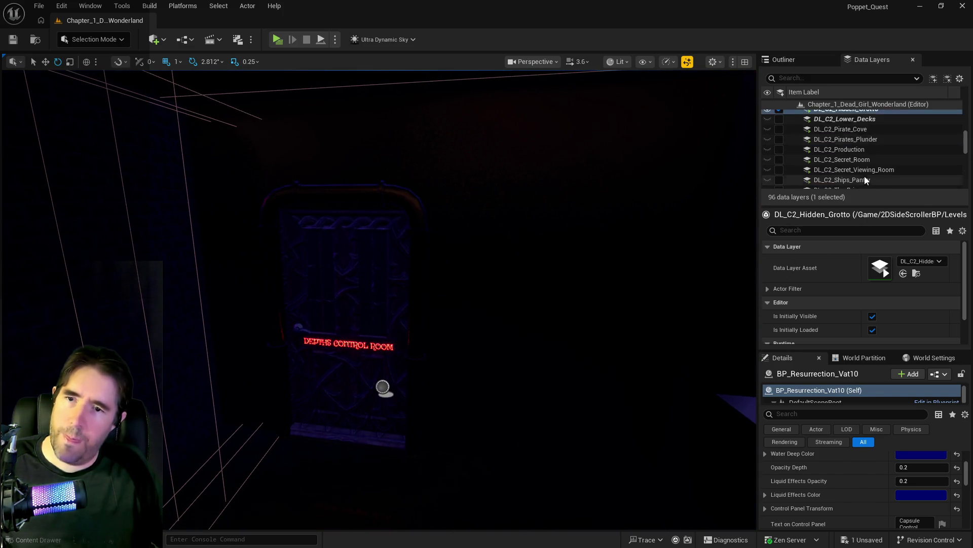
Tick the load checkbox and visibility eye for DL_C2_Pirates_Plunder in Data Layers.
scroll(865, 175, down, 2)
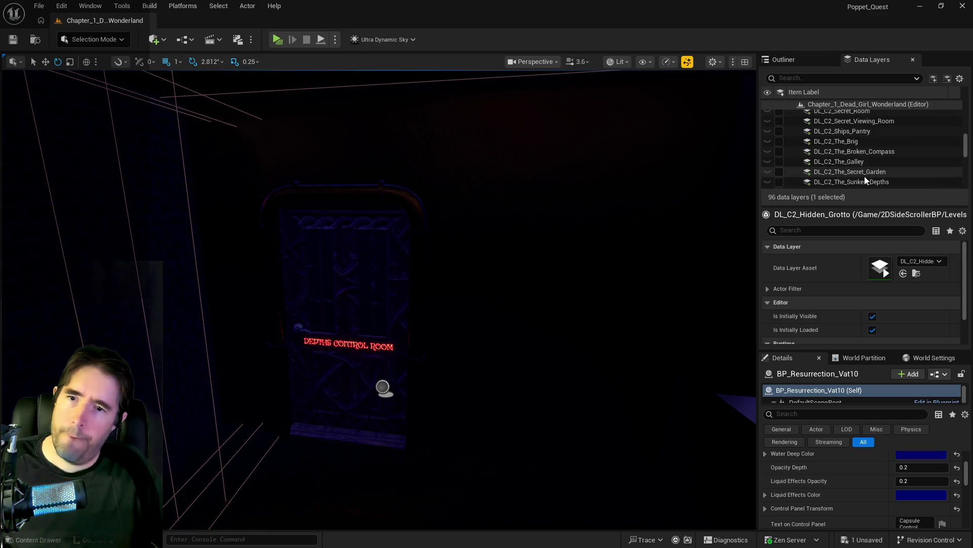
scroll(864, 180, down, 1)
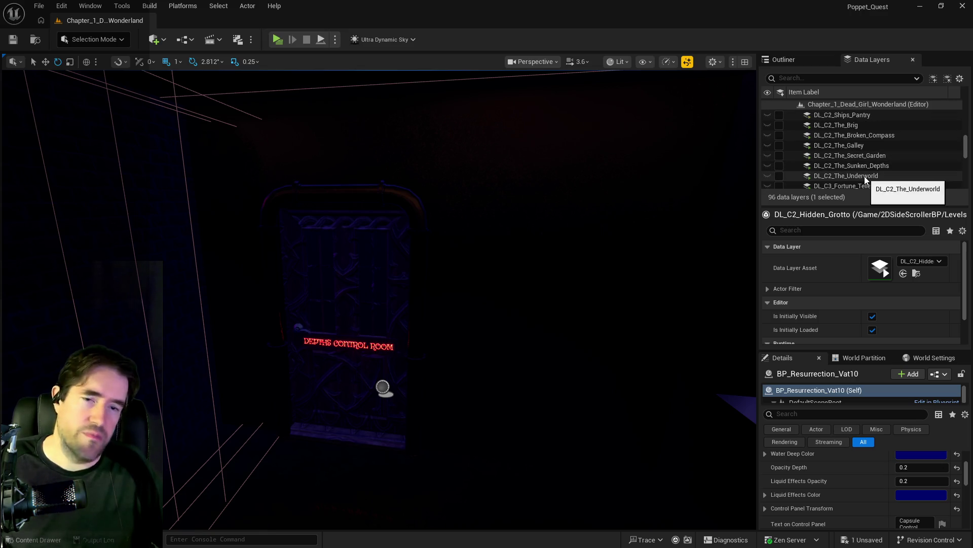
scroll(865, 175, down, 1)
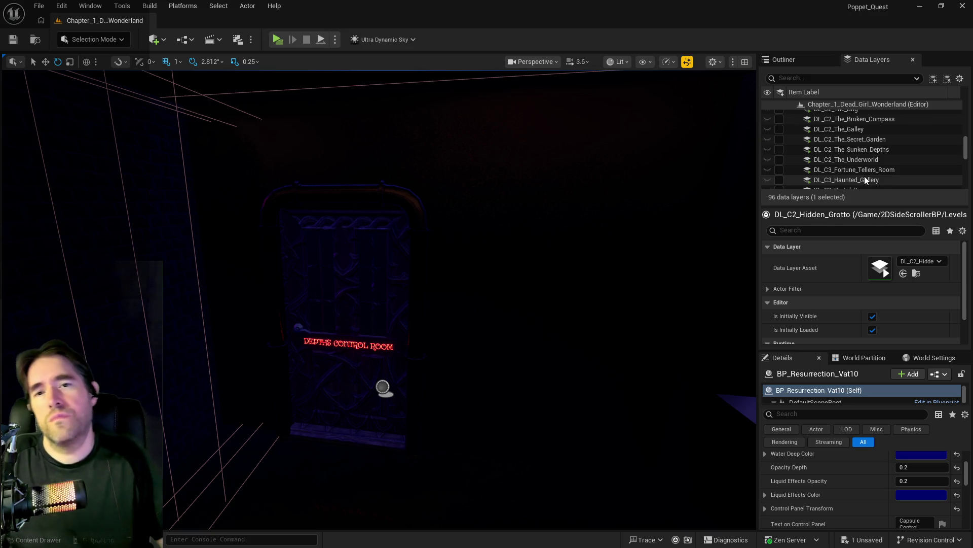
scroll(865, 175, down, 2)
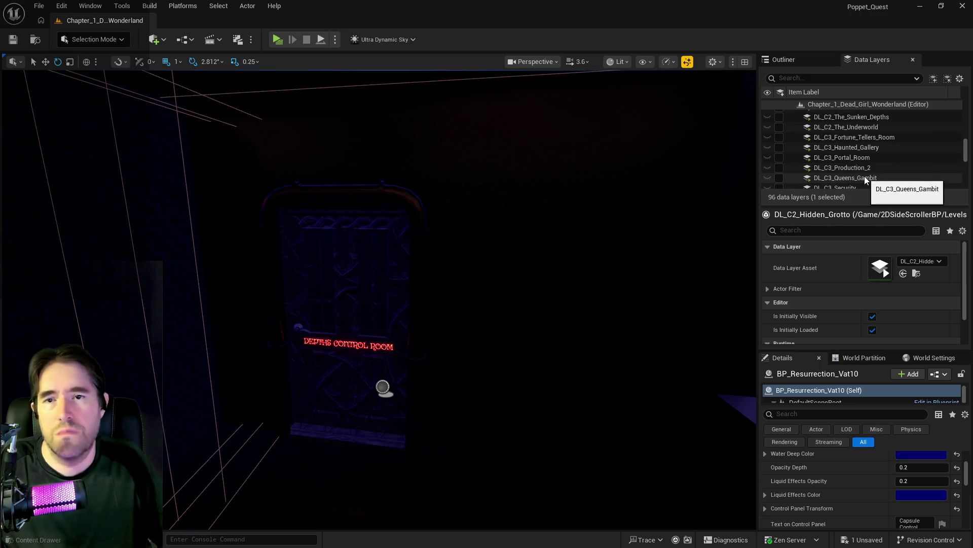
scroll(865, 176, down, 1)
scroll(865, 175, down, 1)
scroll(865, 175, down, 1)
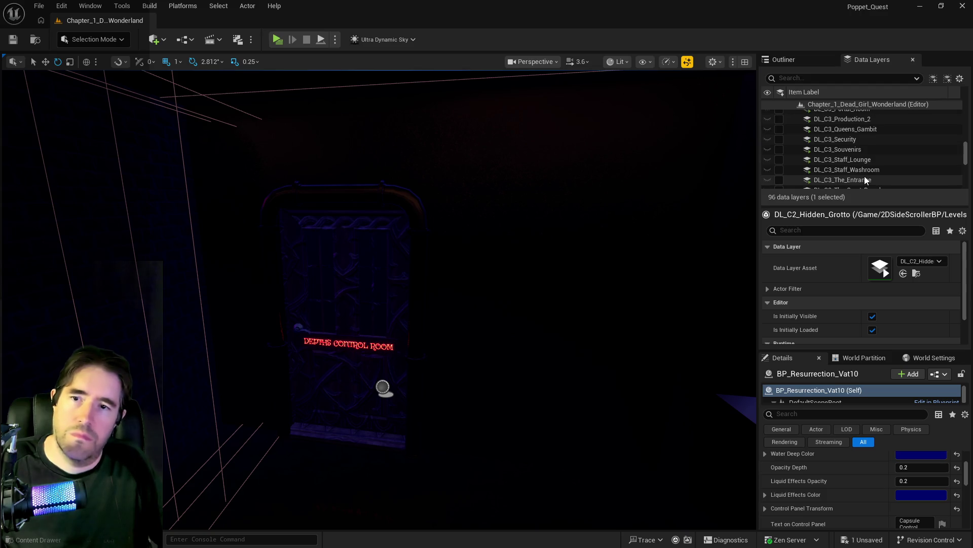
scroll(865, 177, down, 1)
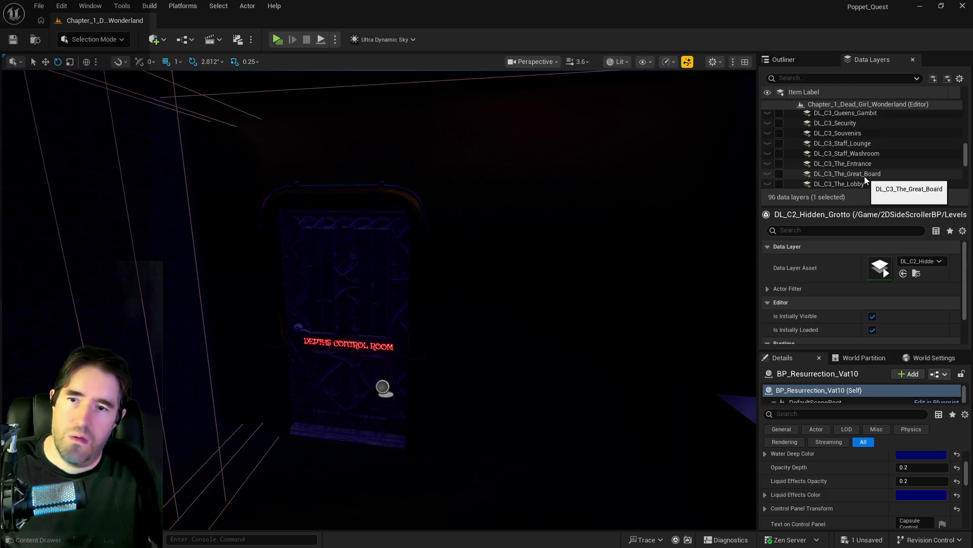
scroll(865, 175, up, 5)
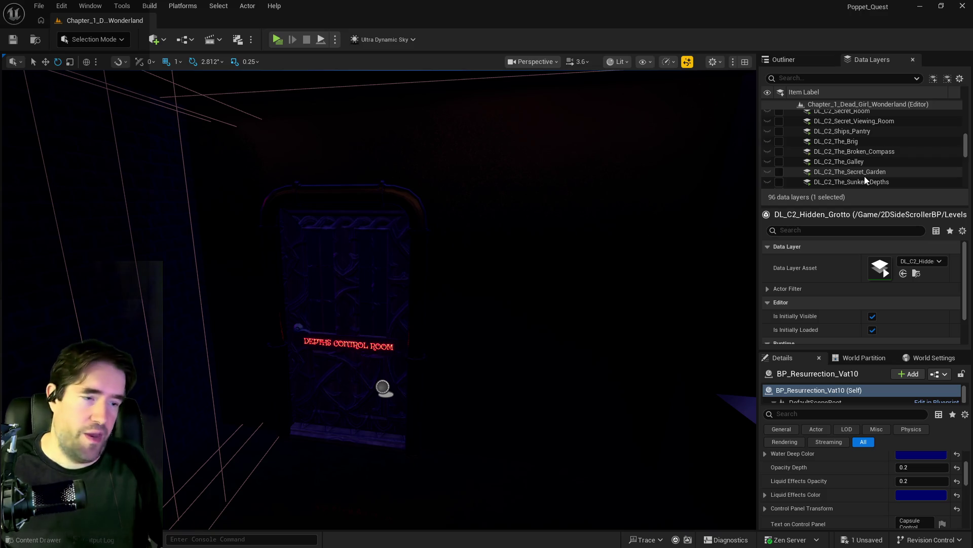
scroll(865, 176, up, 1)
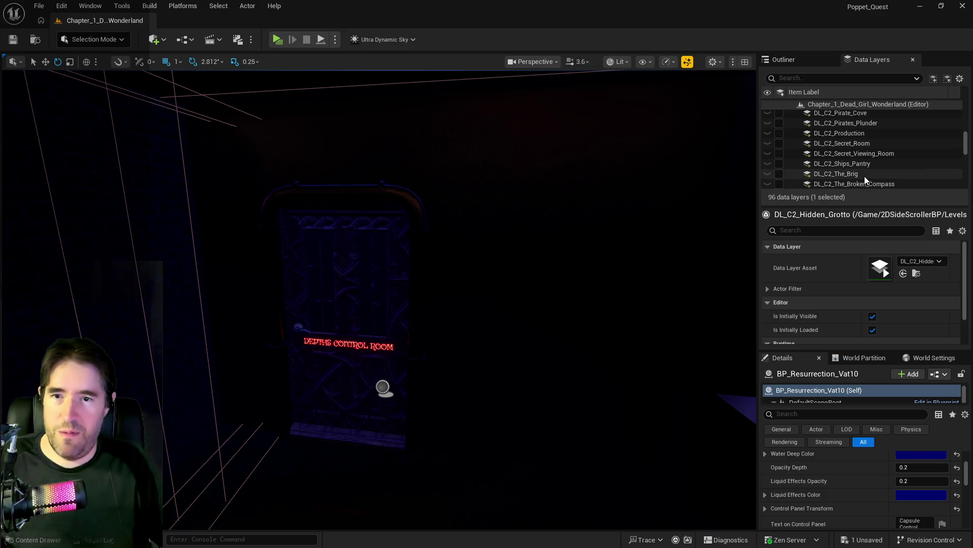
scroll(864, 176, up, 1)
scroll(865, 176, up, 1)
click(855, 140)
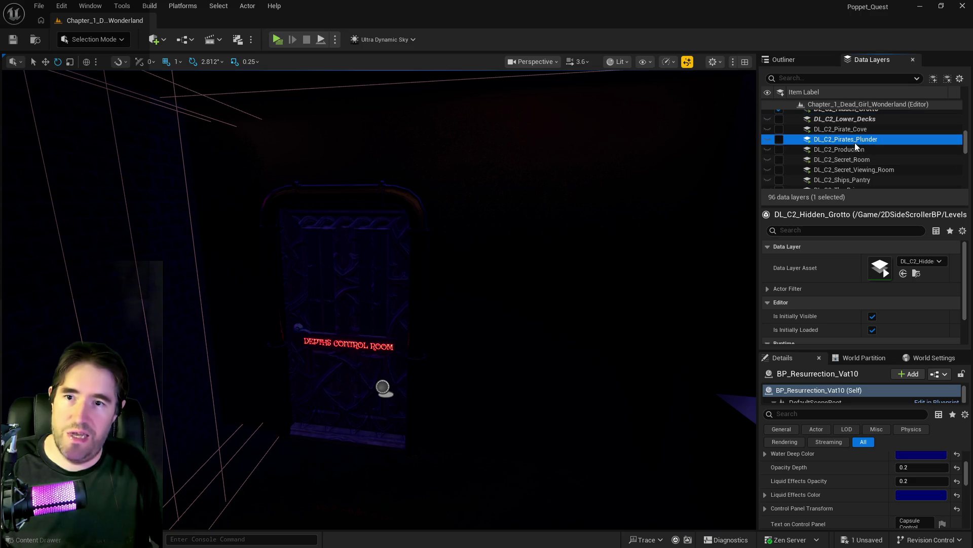
click(776, 141)
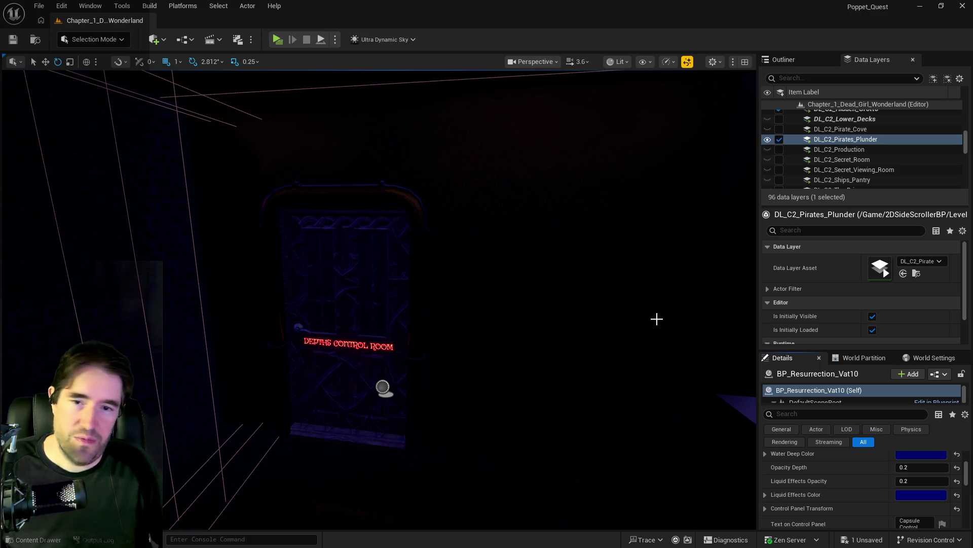
Fly the camera from the Depths Control Room door to The Secret Garden entrance.
mouse_move(645, 342)
mouse_down()
mouse_move(675, 338)
mouse_move(659, 349)
mouse_move(690, 354)
mouse_move(660, 349)
mouse_move(690, 353)
mouse_move(659, 350)
mouse_move(679, 349)
mouse_up()
mouse_move(581, 271)
mouse_down()
mouse_move(576, 298)
mouse_move(558, 299)
mouse_up()
drag(603, 352, 602, 352)
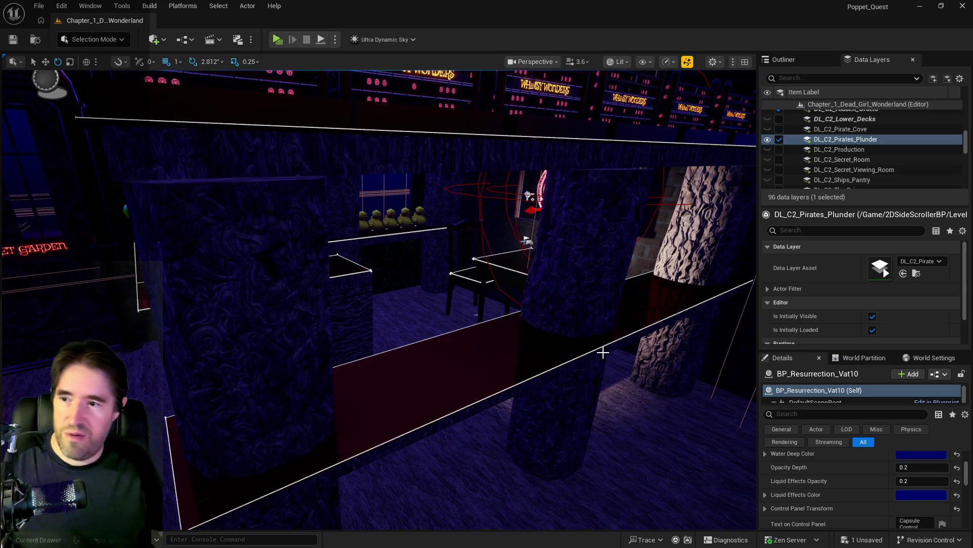
Select BP_Collectible_Tarot_Card11 and rotate it a few degrees around Z.
key(w)
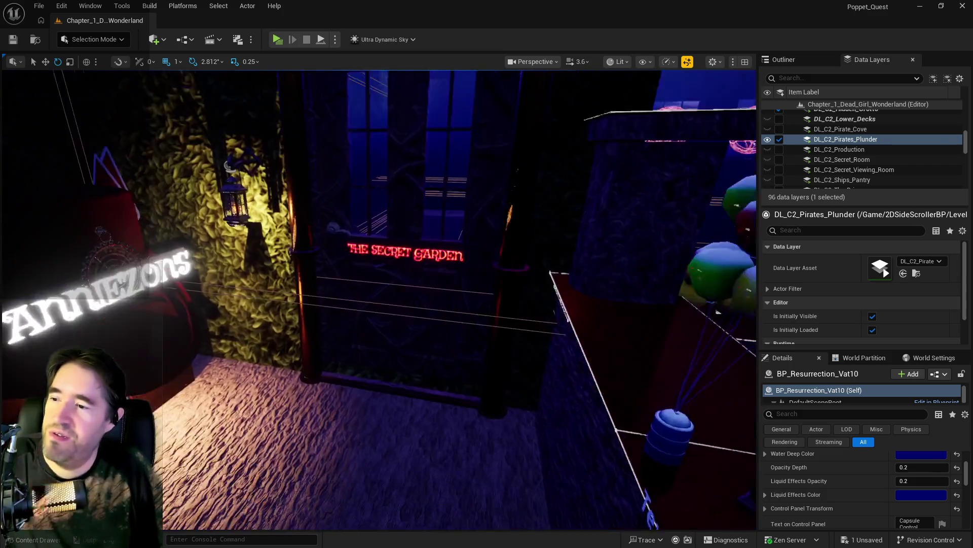
key(w)
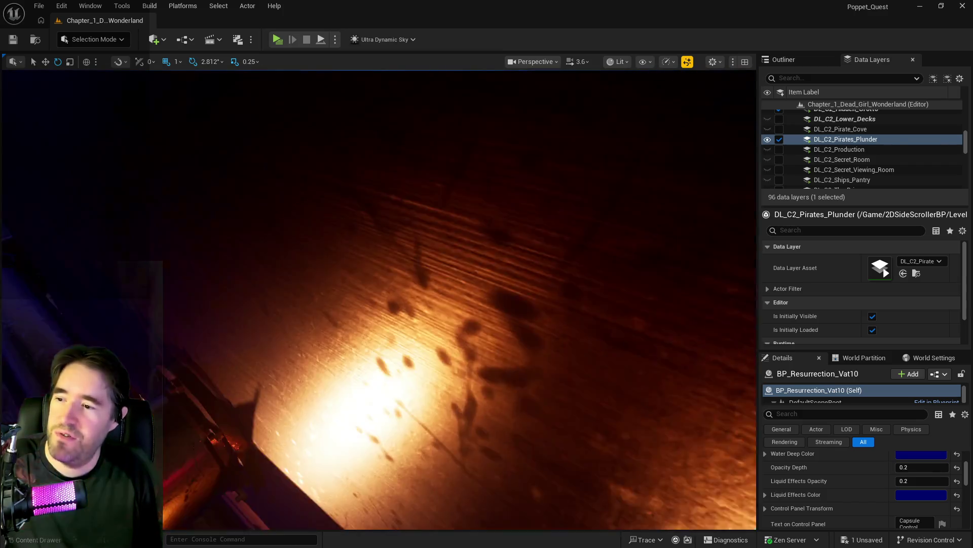
key(f)
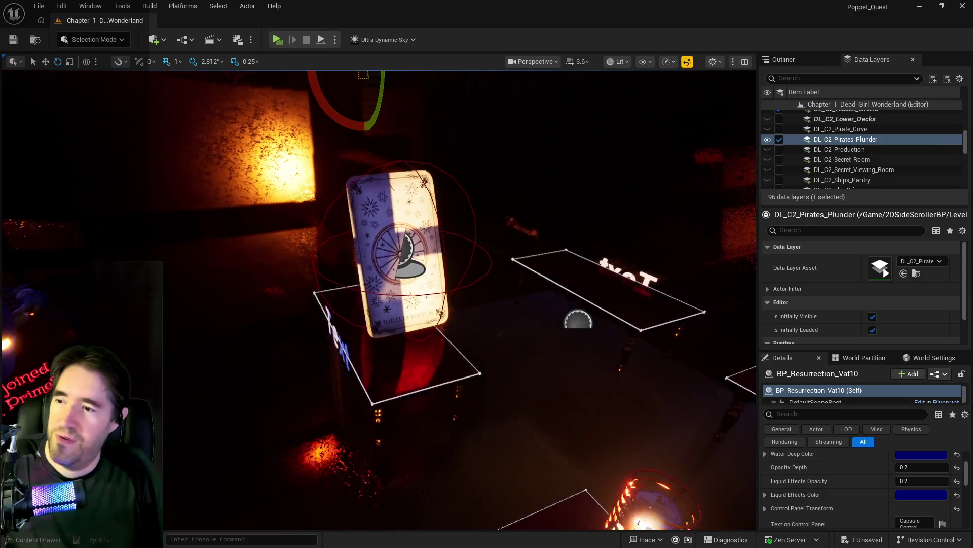
click(431, 305)
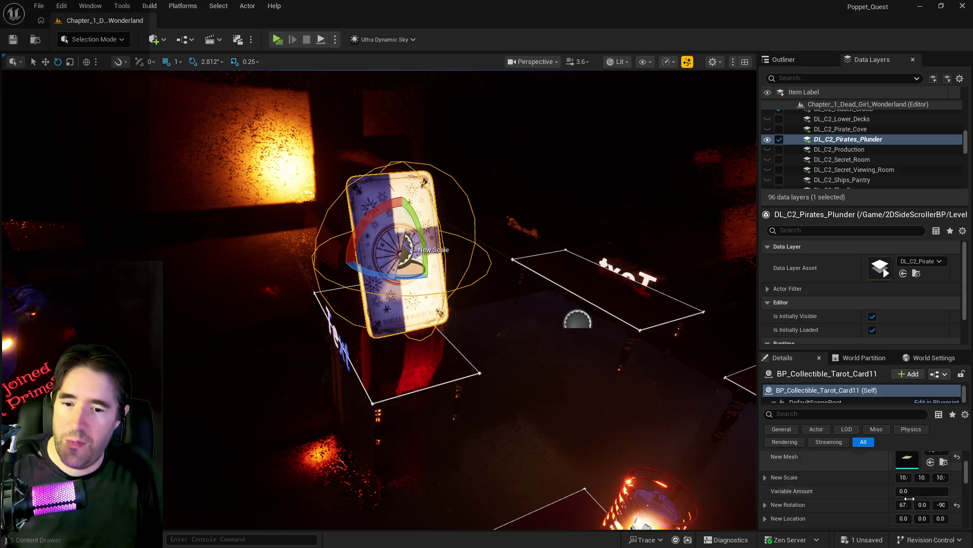
drag(941, 505, 948, 505)
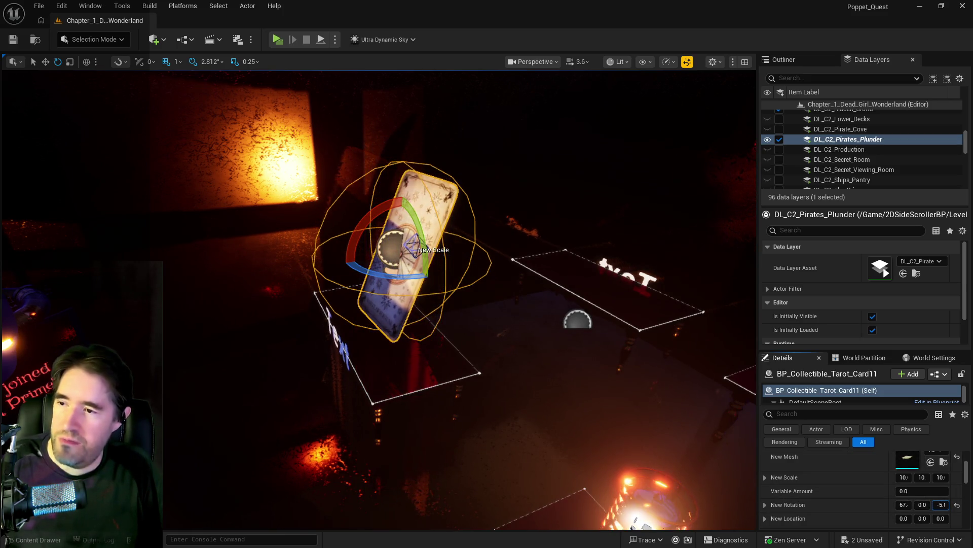
drag(442, 358, 441, 358)
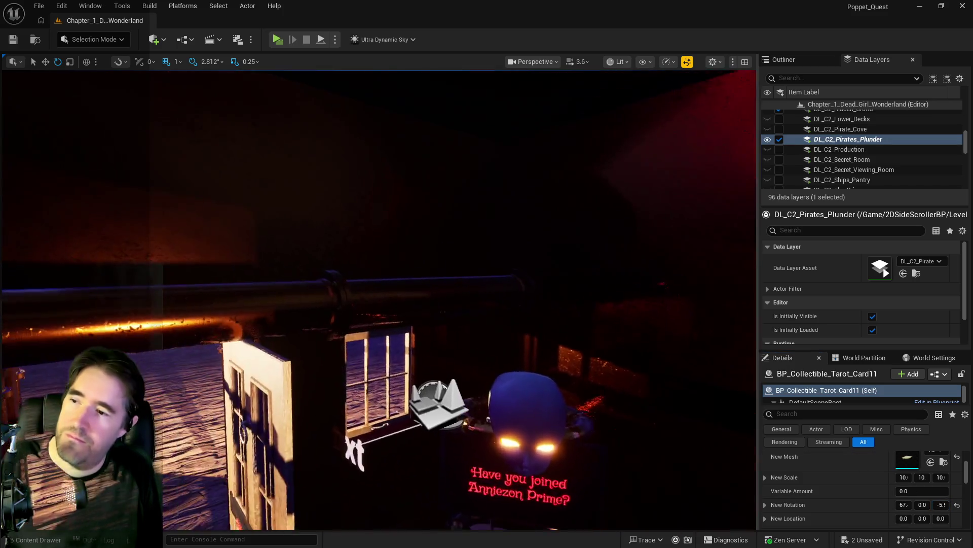
key(f)
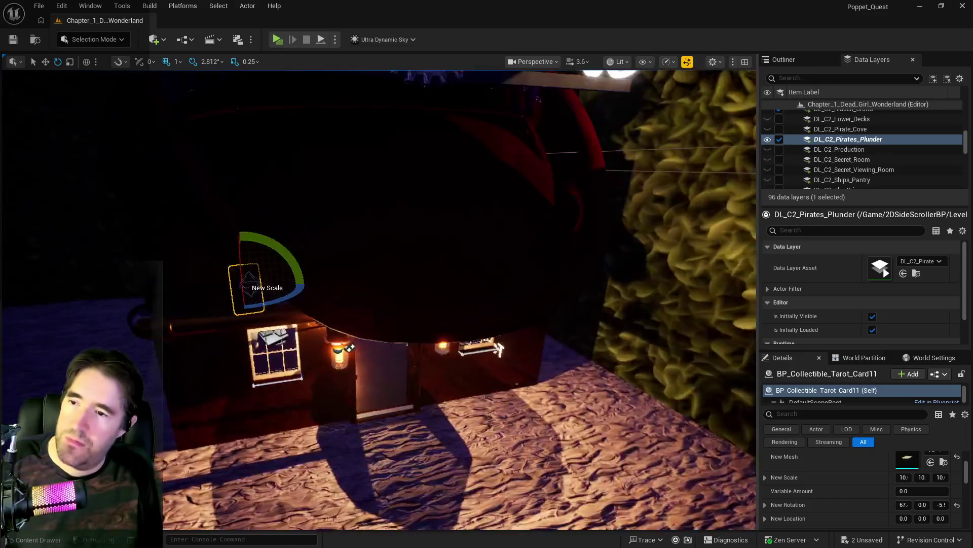
drag(500, 349, 499, 348)
drag(282, 356, 282, 356)
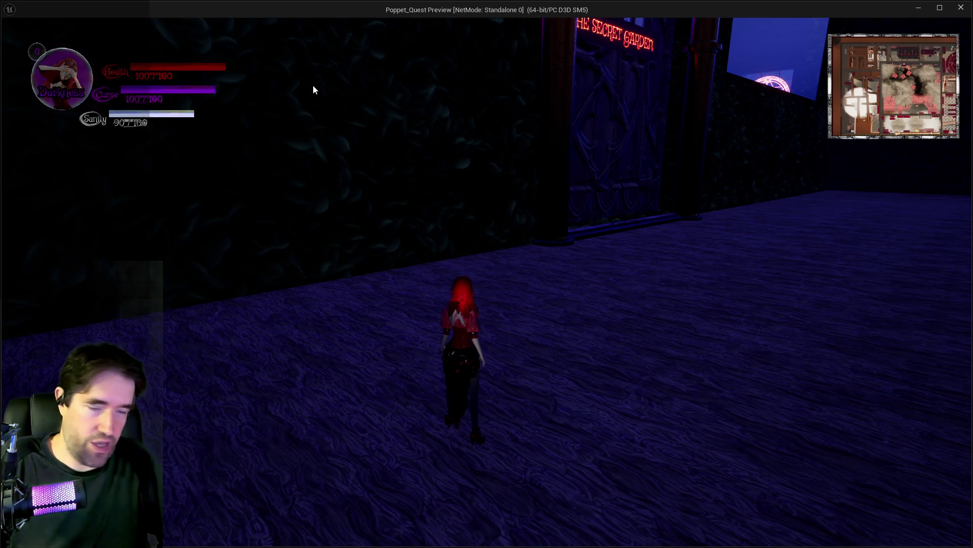
In the playtest, run the character through the lit pirate shop into the courtyard.
click(494, 192)
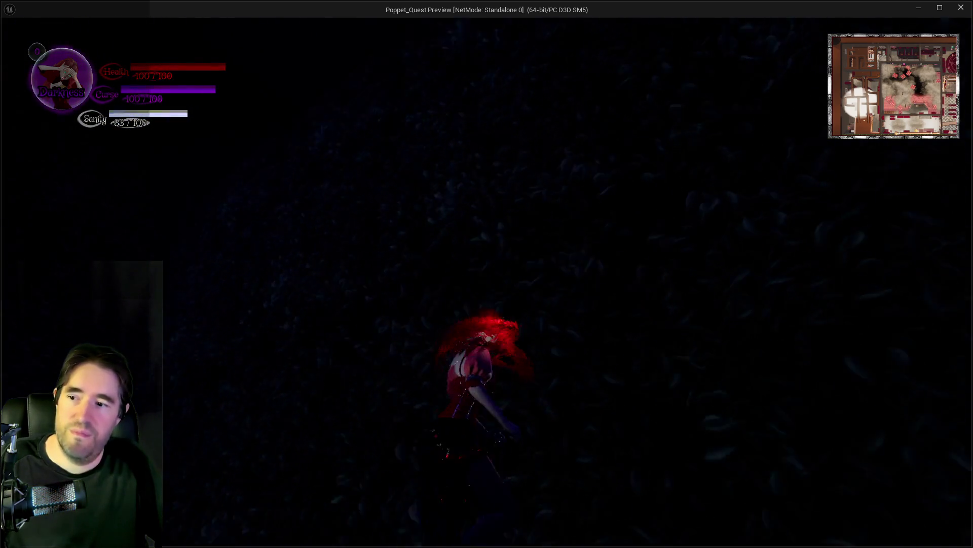
key(w)
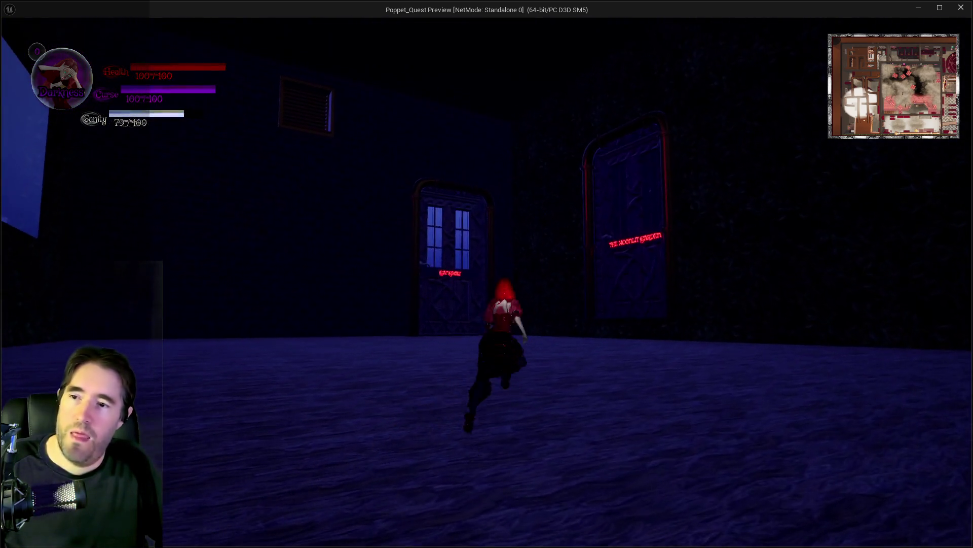
key(w)
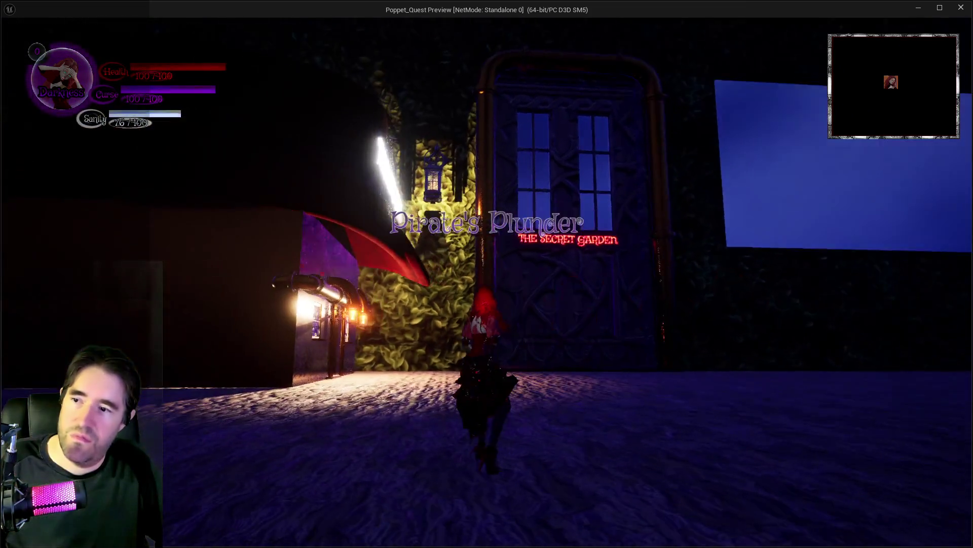
key(w)
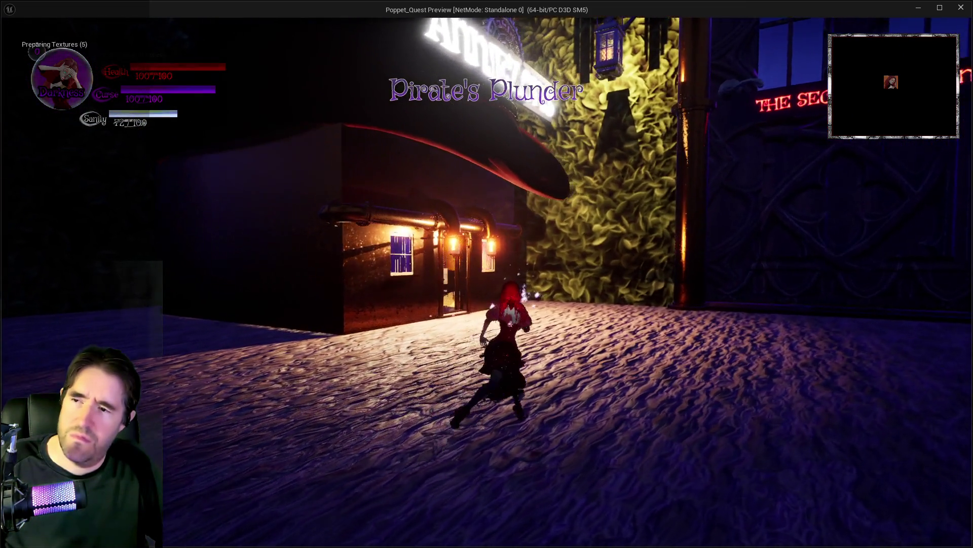
key(w)
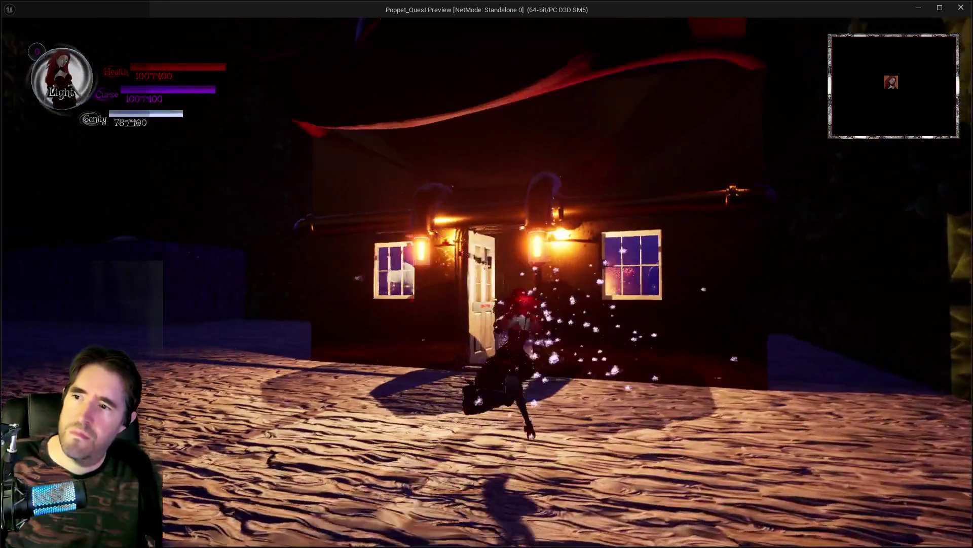
key(w)
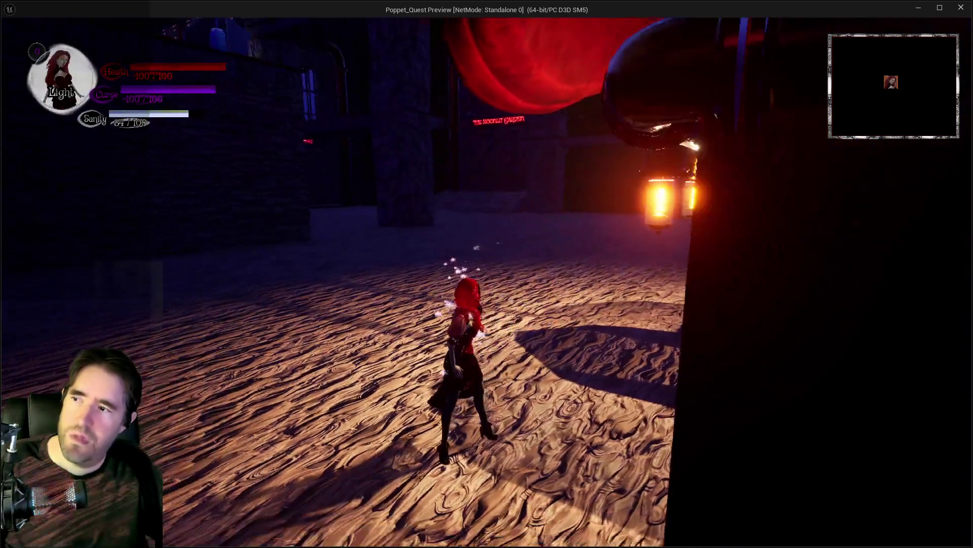
key(w)
key(w)
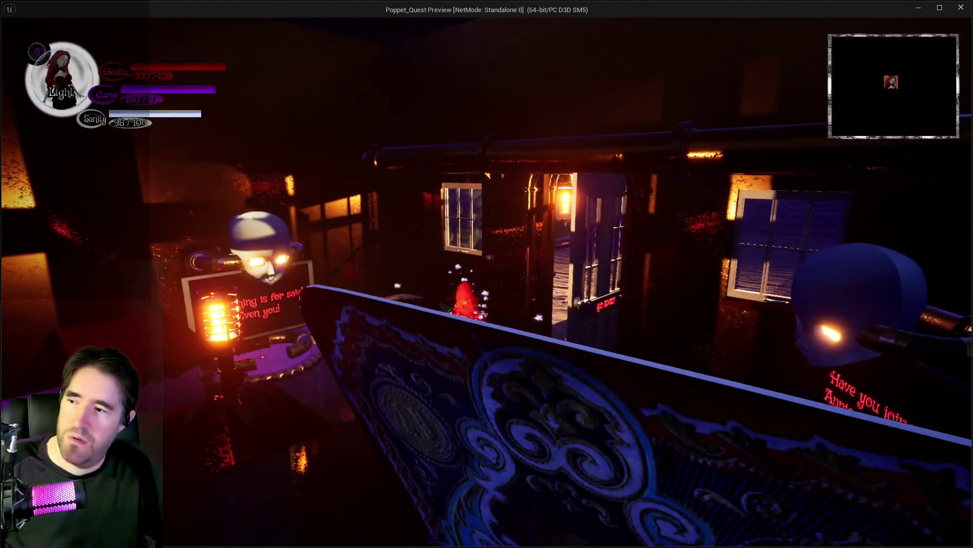
key(w)
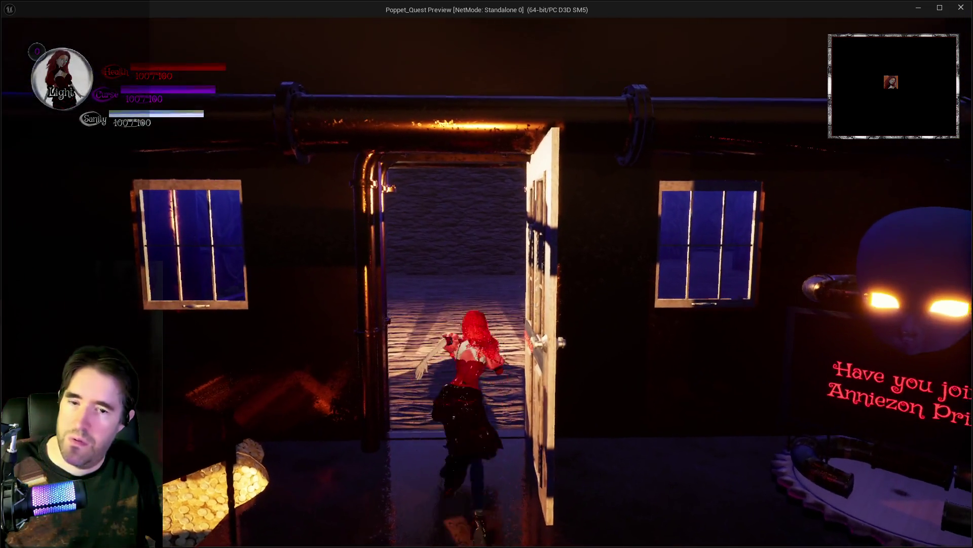
key(w)
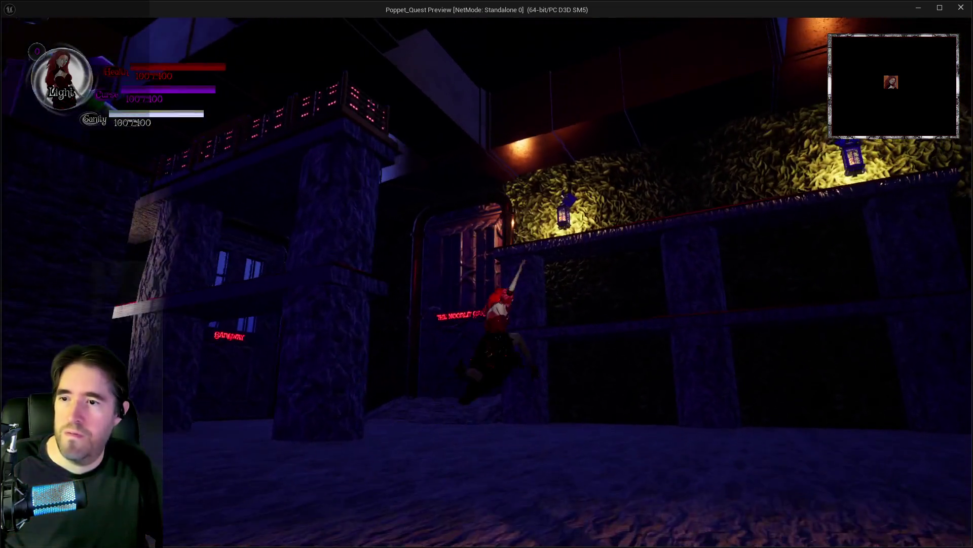
Climb over The Secret Garden wall, then run the character back through the shop door.
key(w)
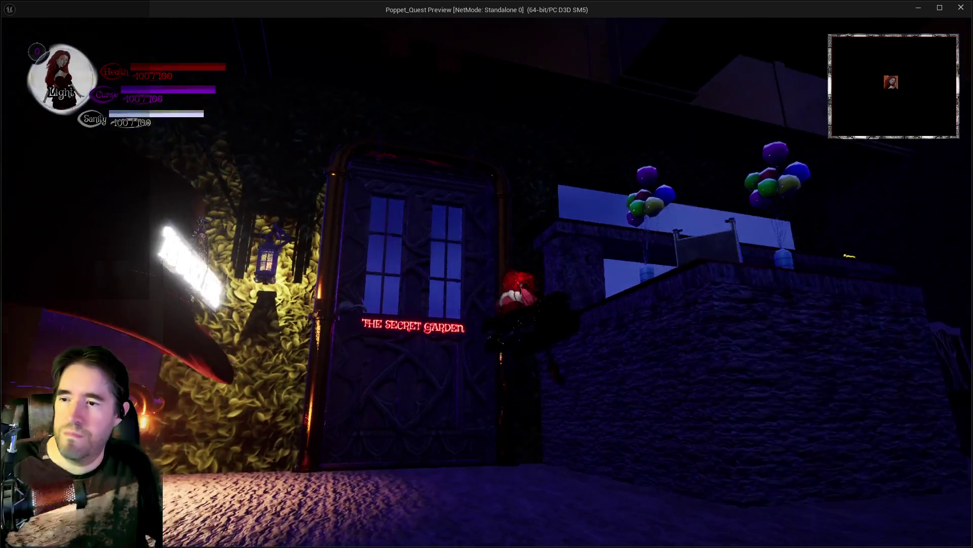
key(w)
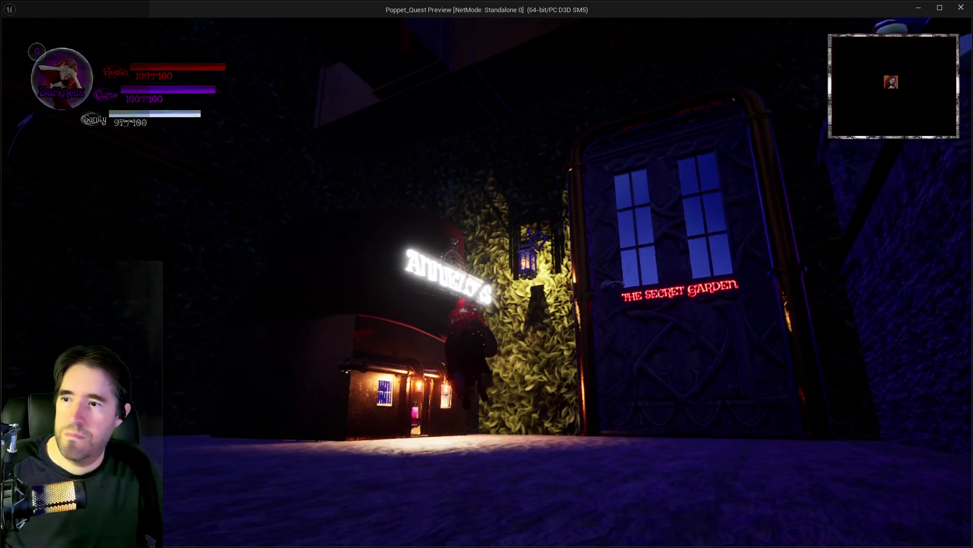
key(w)
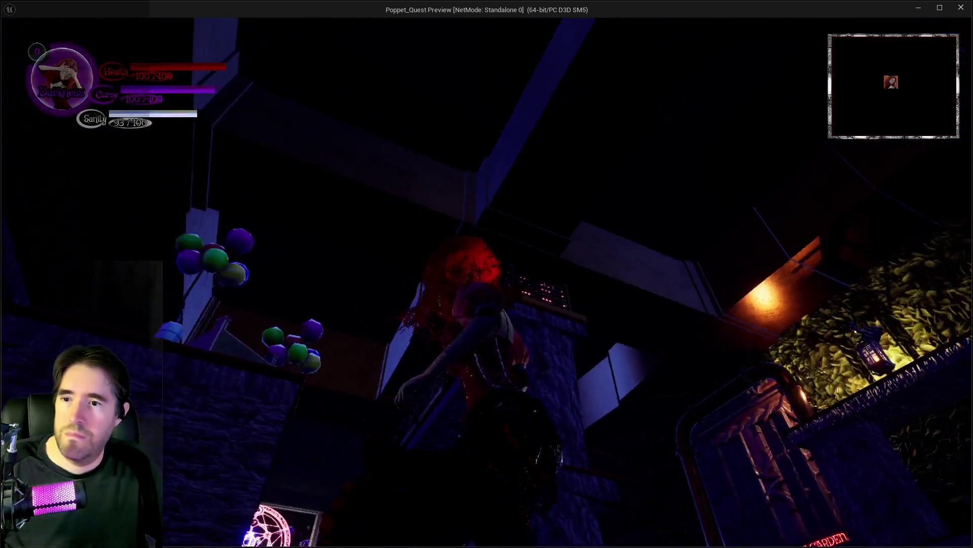
key(w)
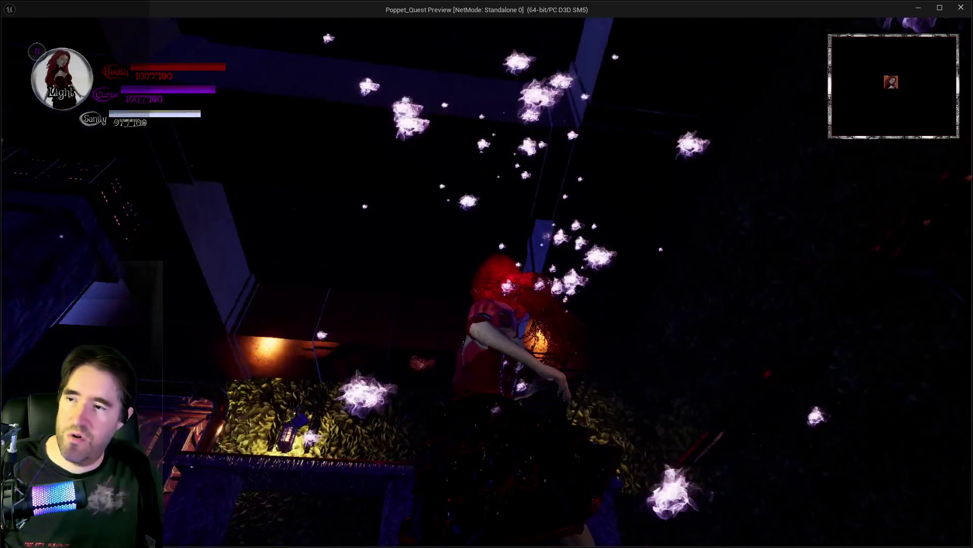
key(w)
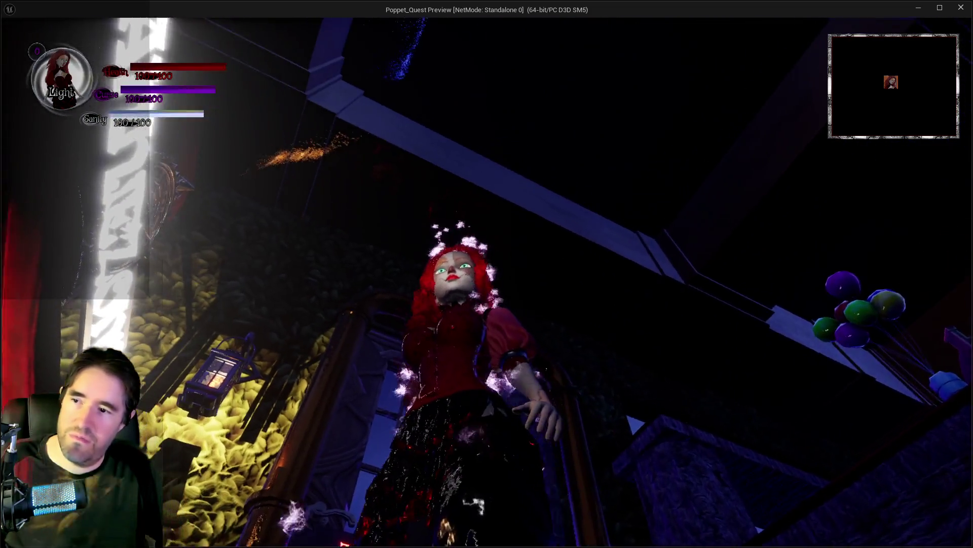
key(s)
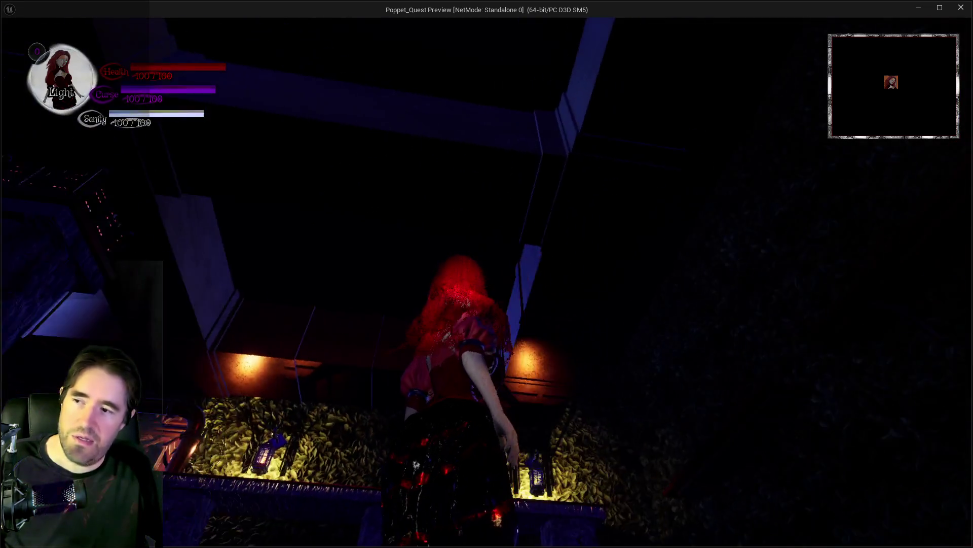
key(w)
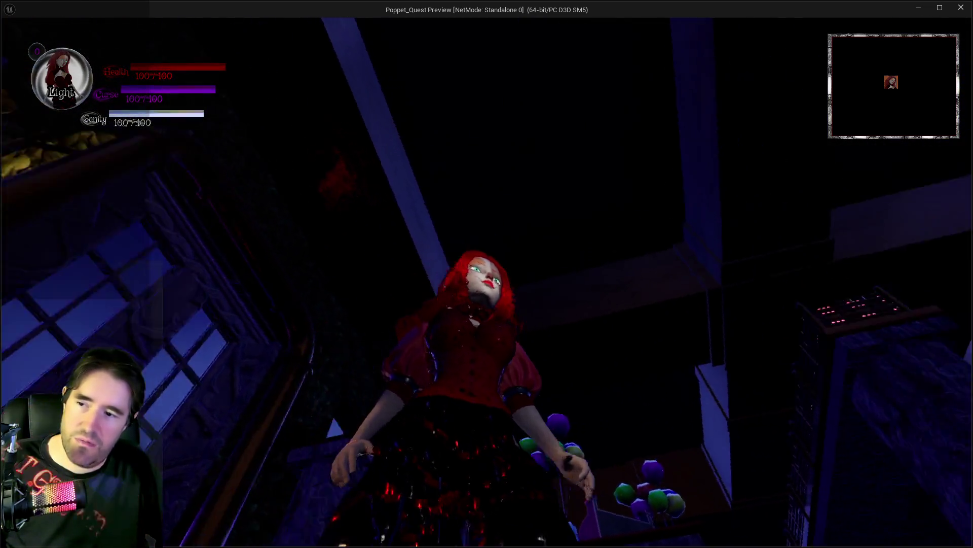
key(w)
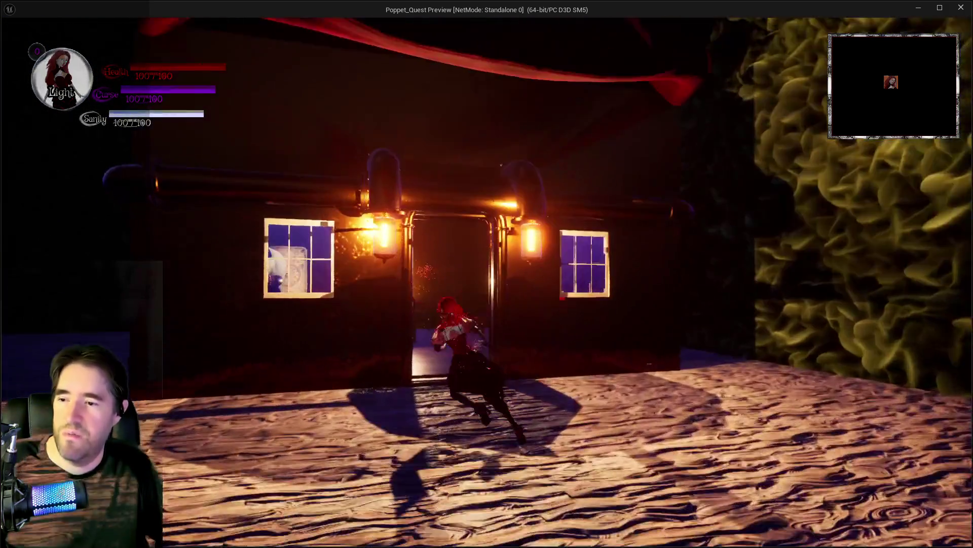
key(alt+Tab)
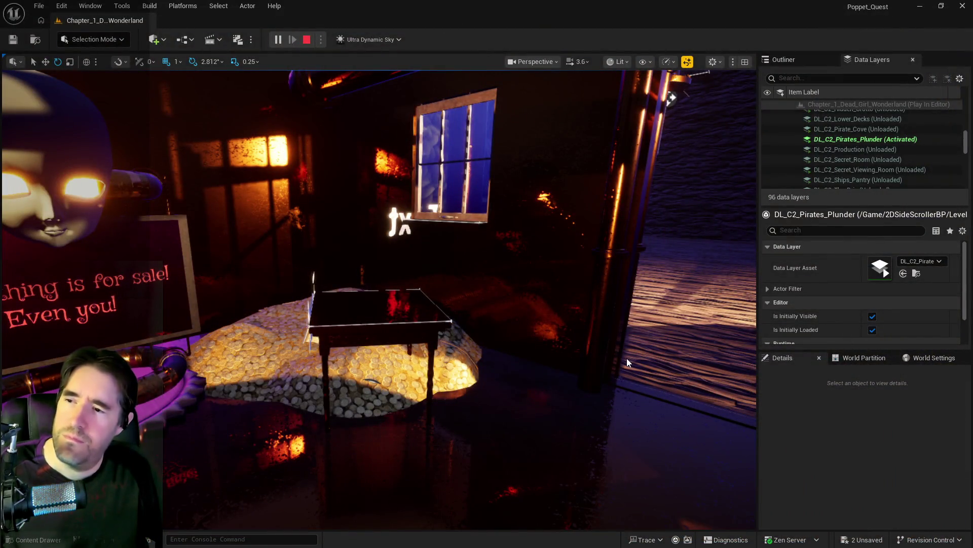
Stop Play-In-Editor and fly the camera to an overview of the pirate shop interior.
key(Escape)
mouse_move(568, 271)
mouse_down()
mouse_move(537, 254)
mouse_move(558, 196)
mouse_move(568, 271)
mouse_move(522, 265)
mouse_move(488, 234)
mouse_move(515, 215)
mouse_move(482, 254)
mouse_move(534, 204)
mouse_move(573, 196)
mouse_move(487, 228)
mouse_move(575, 304)
mouse_up()
drag(310, 159, 311, 159)
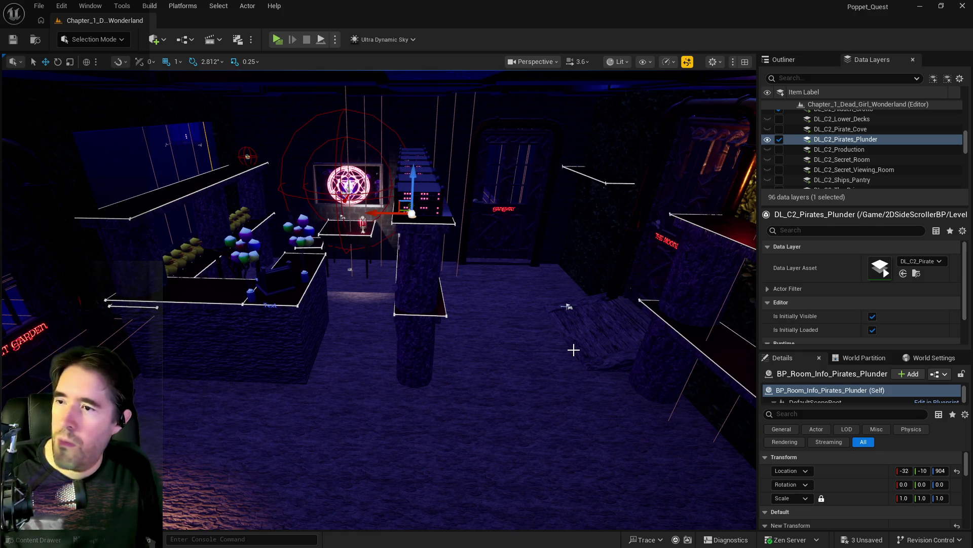
Undo the stray move of BP_Room_Info_Pirates_Plunder and edit its X scale.
key(ctrl+z)
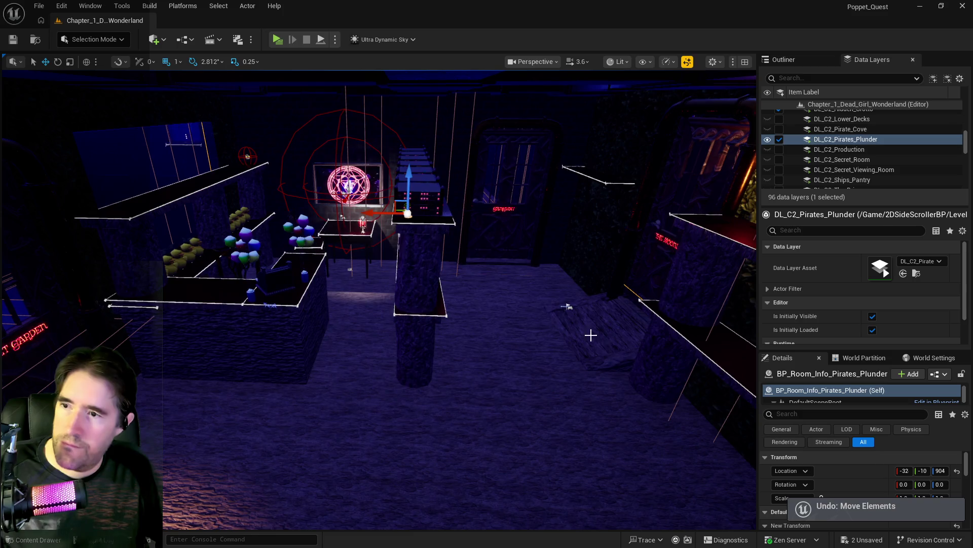
scroll(839, 456, down, 3)
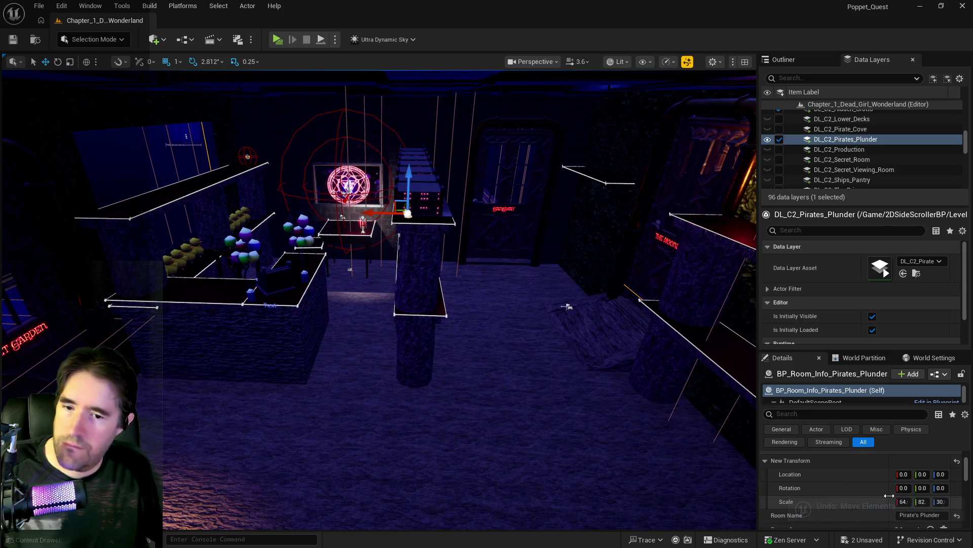
scroll(896, 500, down, 1)
click(903, 486)
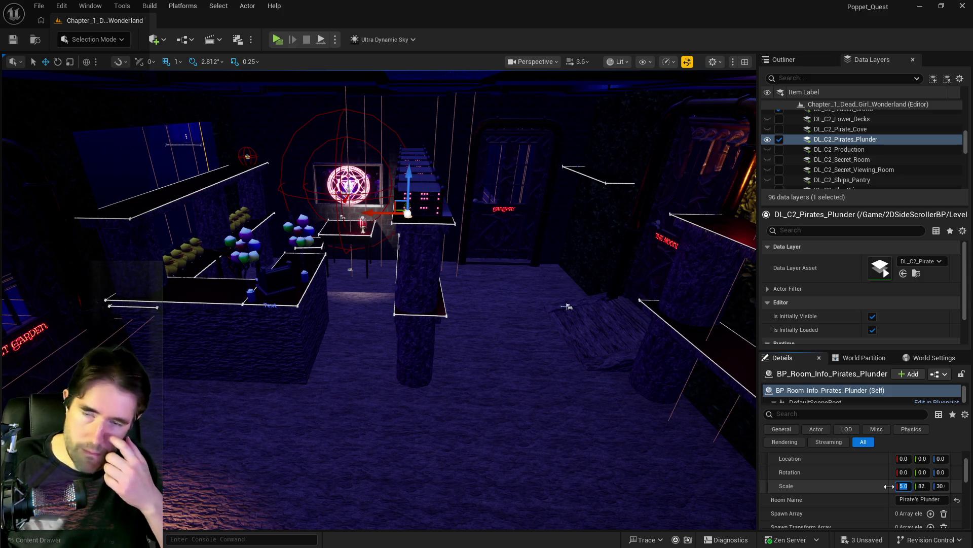
Fly around the Pirate's Plunder room to check the 64, 82, 30 volume against it.
drag(687, 421, 756, 405)
drag(479, 314, 478, 313)
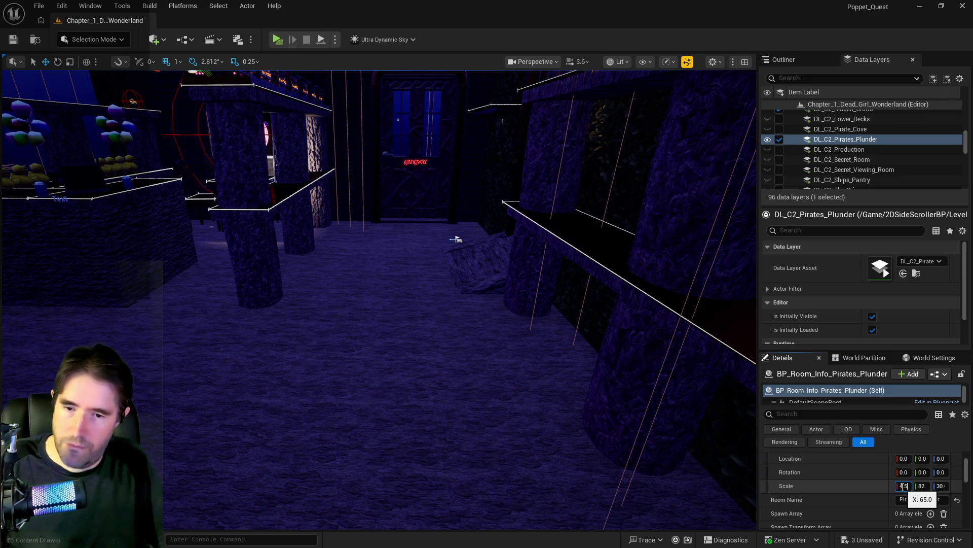
drag(455, 238, 455, 239)
mouse_move(289, 293)
mouse_down()
mouse_move(341, 294)
mouse_move(400, 268)
mouse_move(525, 262)
mouse_up()
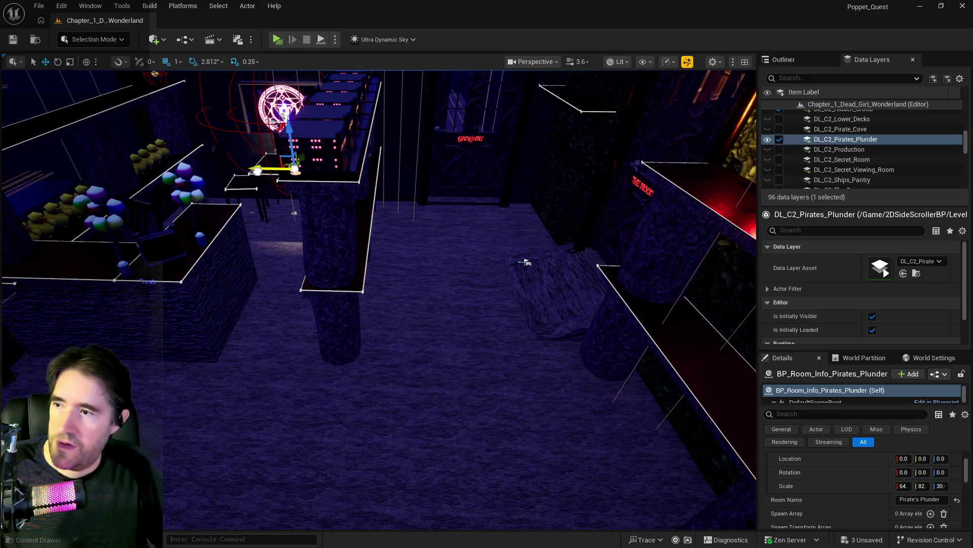
drag(526, 262, 525, 262)
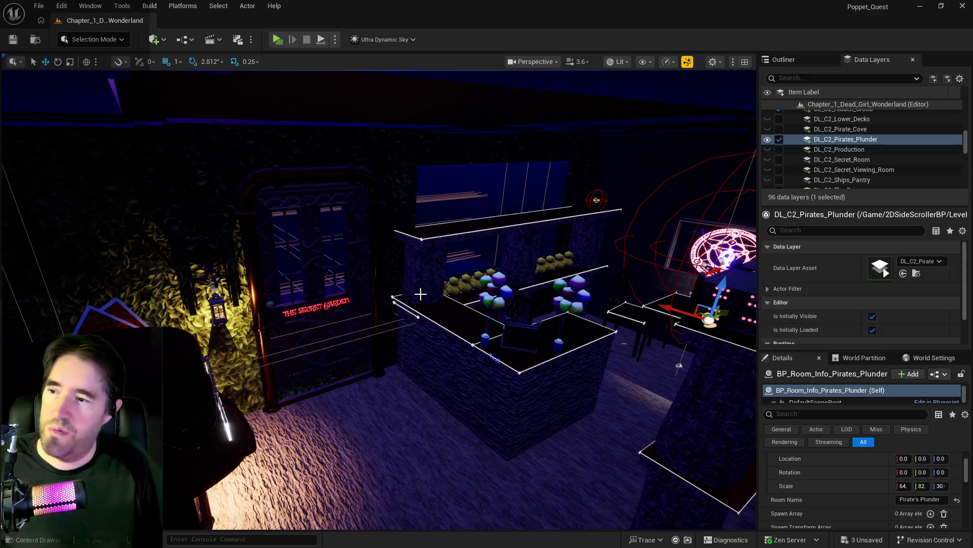
drag(526, 262, 526, 262)
Load DL_C2_Secret_Room, DL_C2_The_Secret_Garden and DL_C2_The_Underworld in the editor.
scroll(877, 157, up, 2)
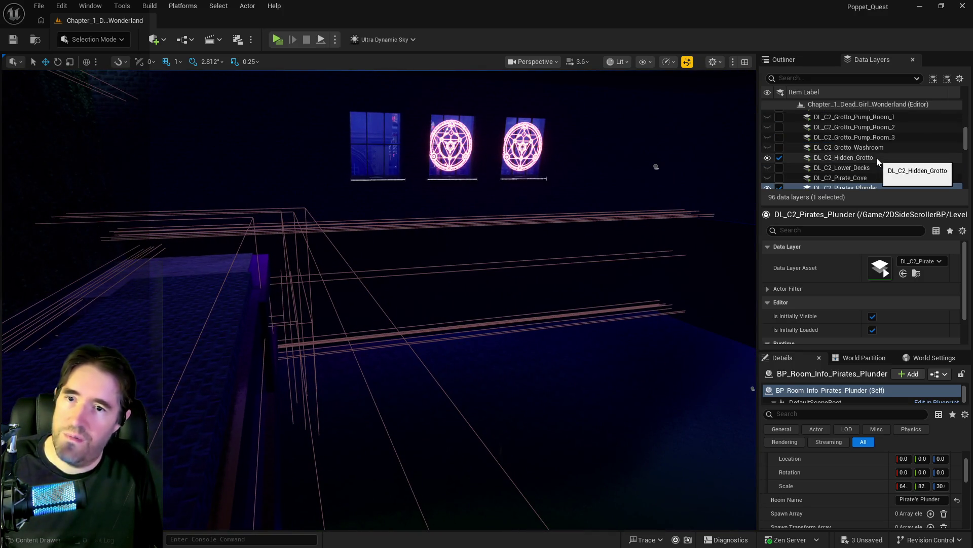
scroll(867, 167, down, 3)
click(796, 126)
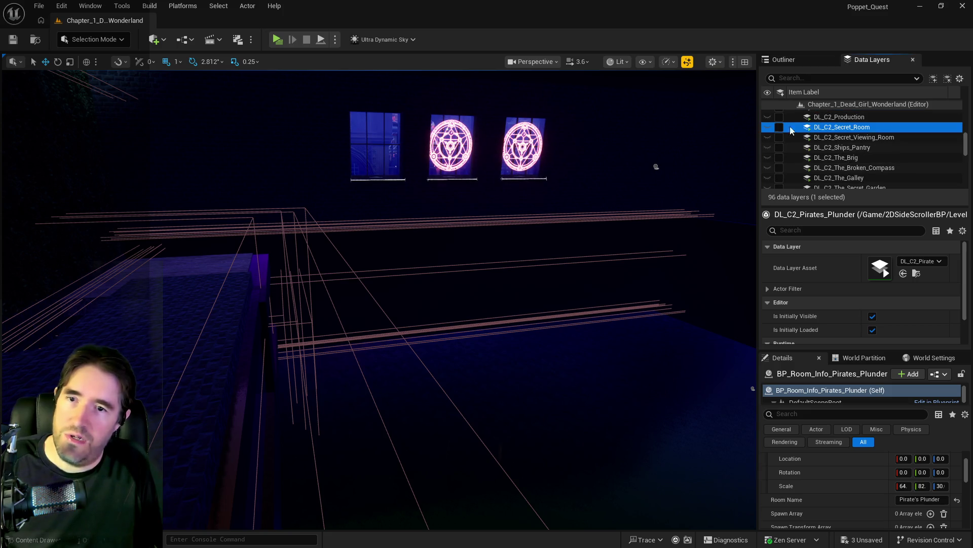
click(778, 127)
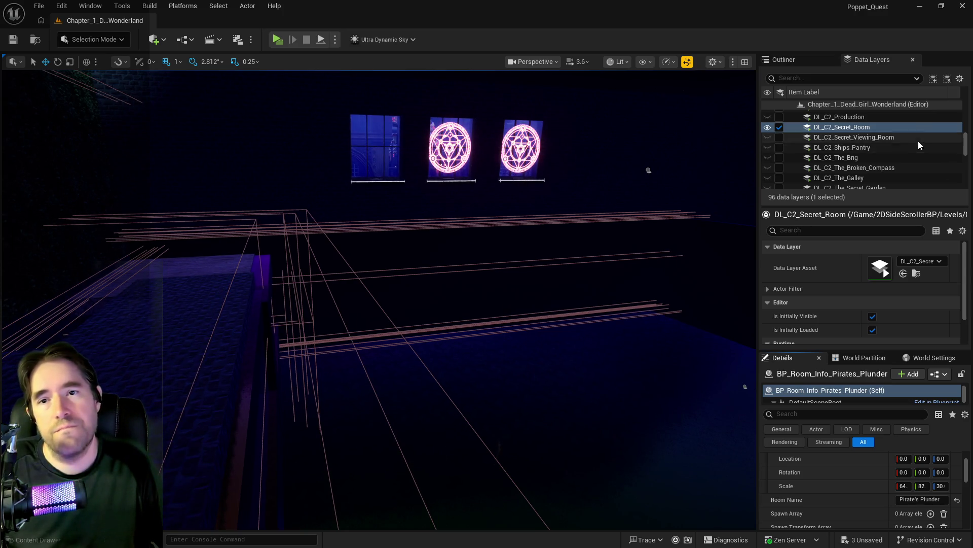
scroll(841, 171, down, 1)
scroll(833, 175, down, 1)
click(833, 155)
click(780, 155)
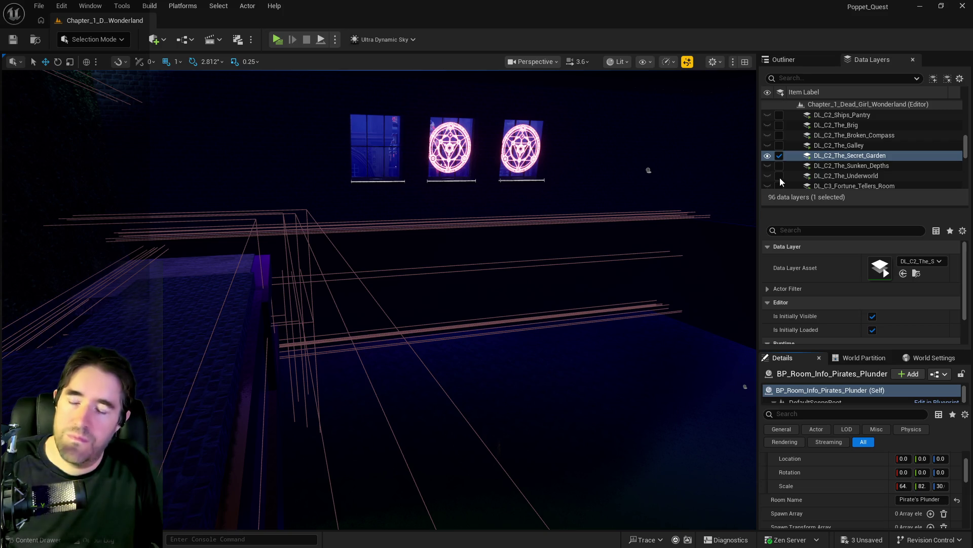
click(779, 176)
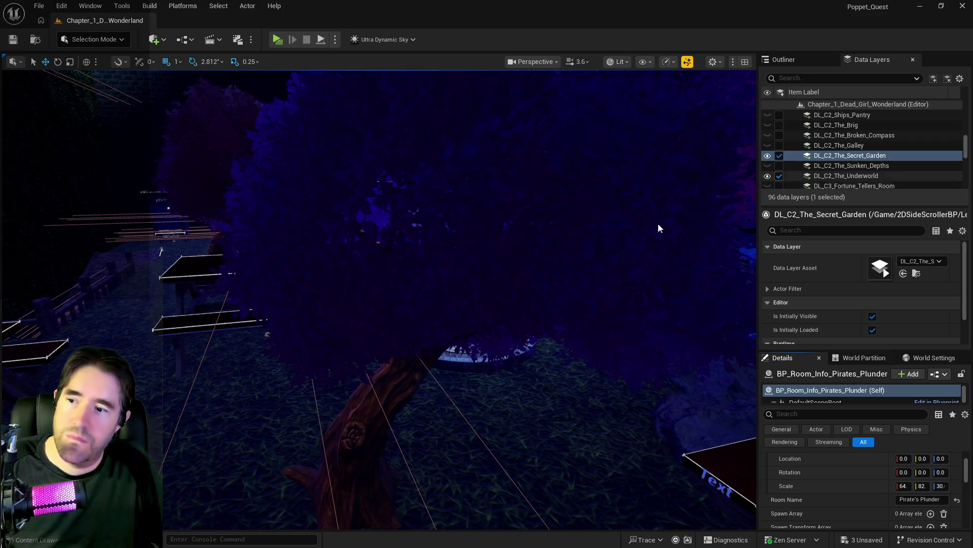
Select BP_Resurrection_Vat11 in the garden and open a colour's Color Picker.
mouse_move(515, 337)
mouse_down()
mouse_move(515, 304)
mouse_move(431, 276)
mouse_move(441, 276)
mouse_move(437, 304)
mouse_move(408, 297)
mouse_up()
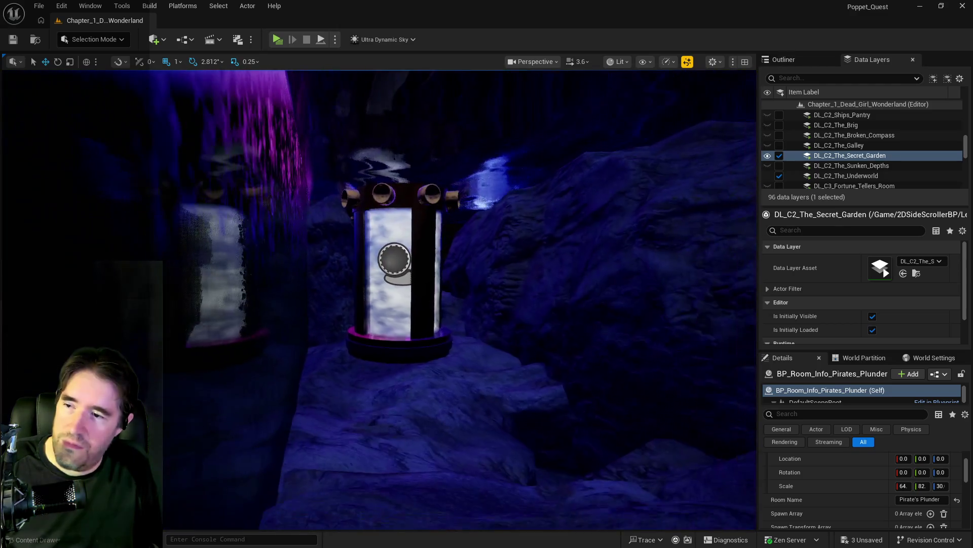
click(410, 311)
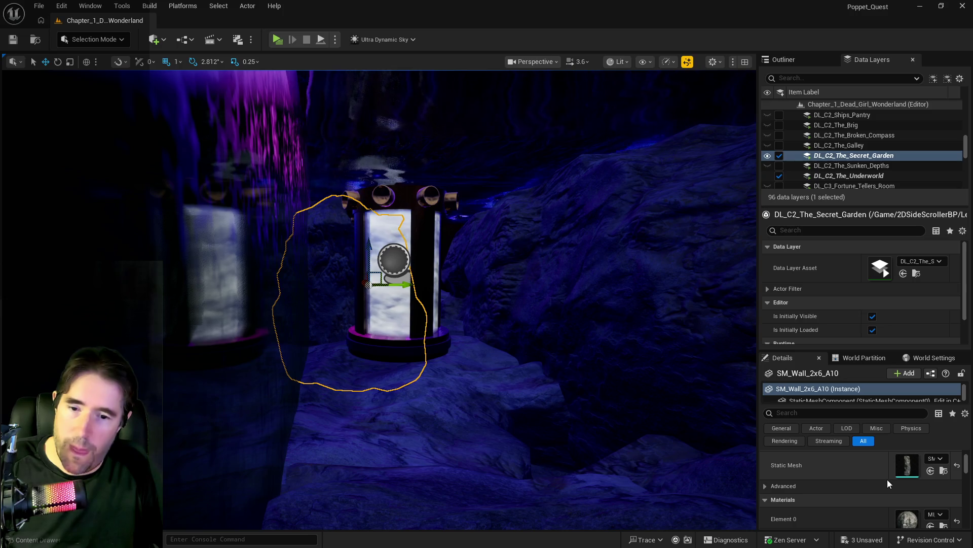
click(415, 294)
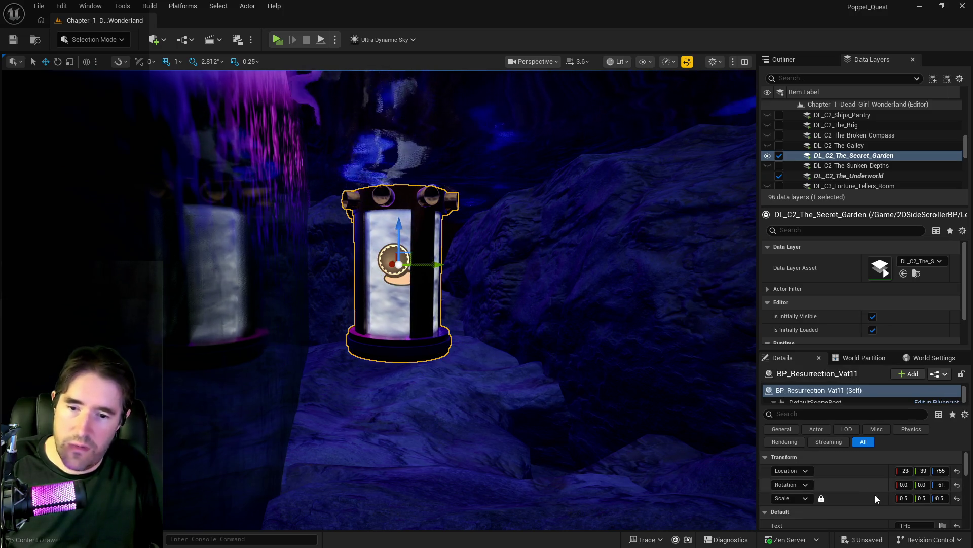
scroll(875, 494, down, 3)
click(913, 490)
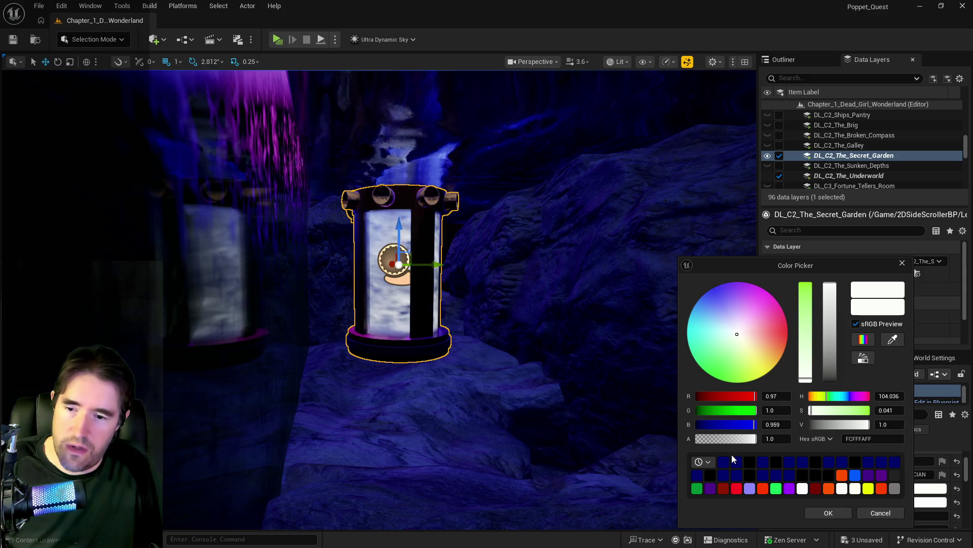
Set the vat's Water Deep Color and Liquid Effects Color to dark blue 00006BFF.
click(915, 502)
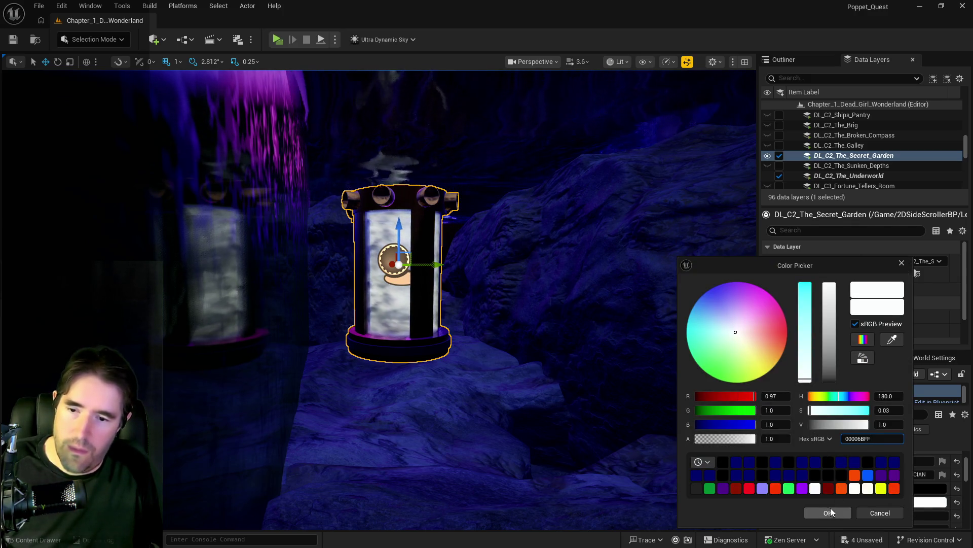
key(Return)
mouse_move(734, 463)
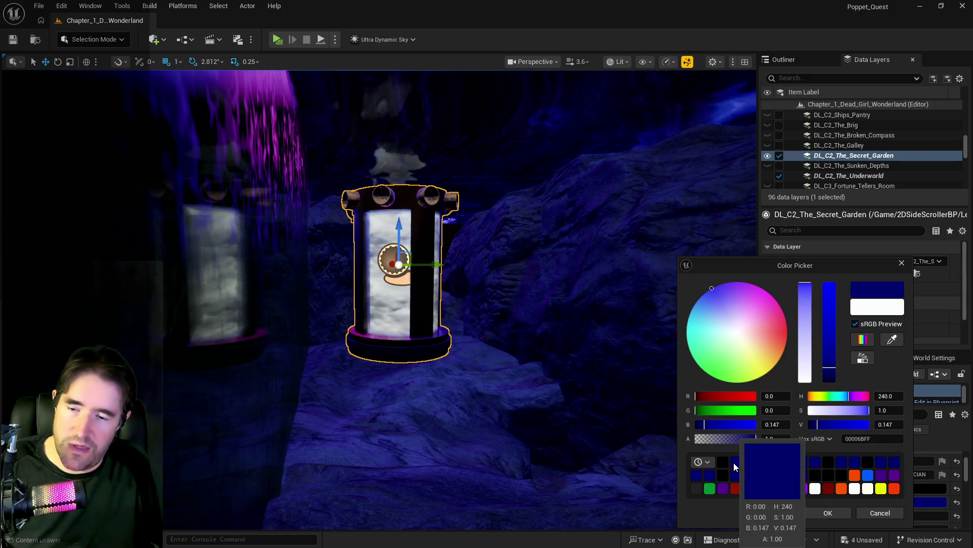
click(860, 511)
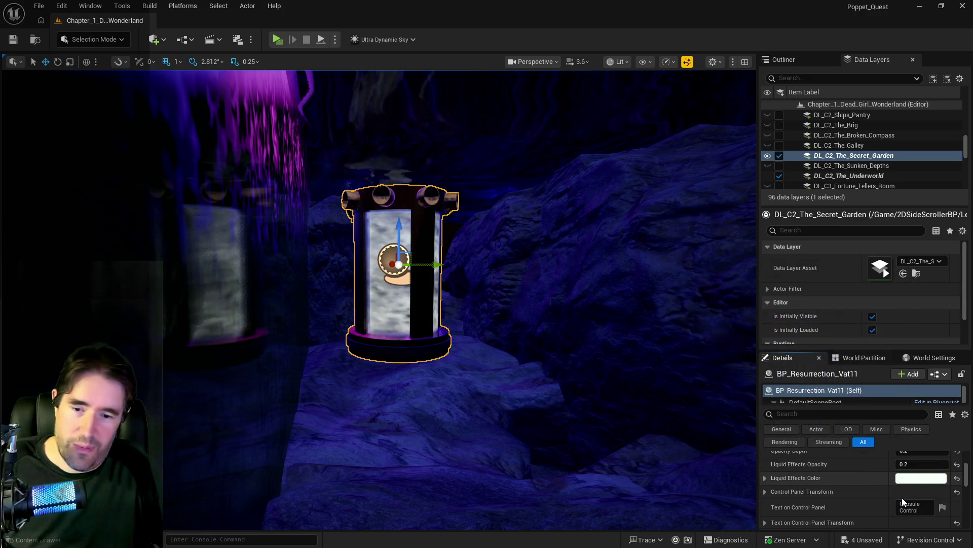
click(907, 482)
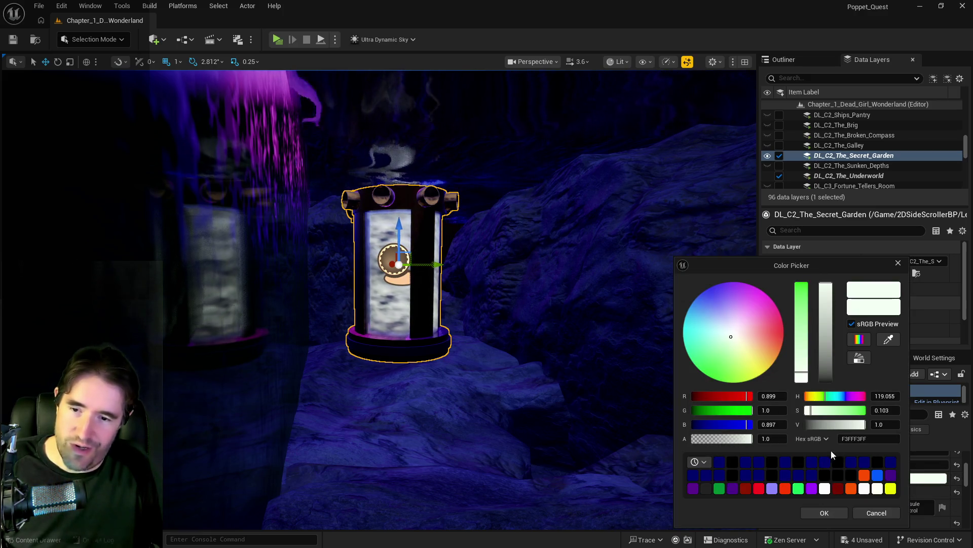
click(818, 513)
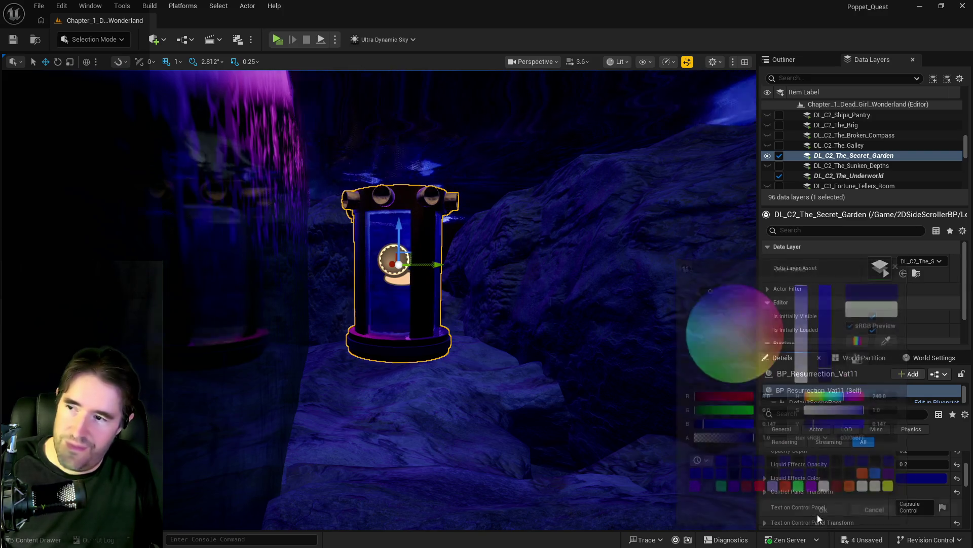
Rotate BP_Resurrection_Vat11 to -17 around Z.
mouse_move(406, 412)
mouse_down()
mouse_move(385, 406)
mouse_move(407, 412)
mouse_up()
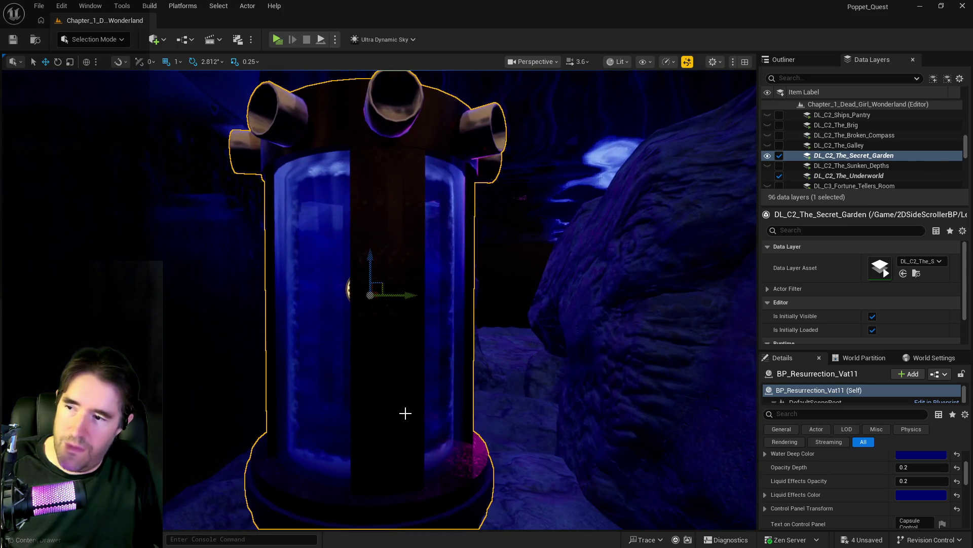
scroll(859, 462, up, 3)
scroll(859, 461, up, 2)
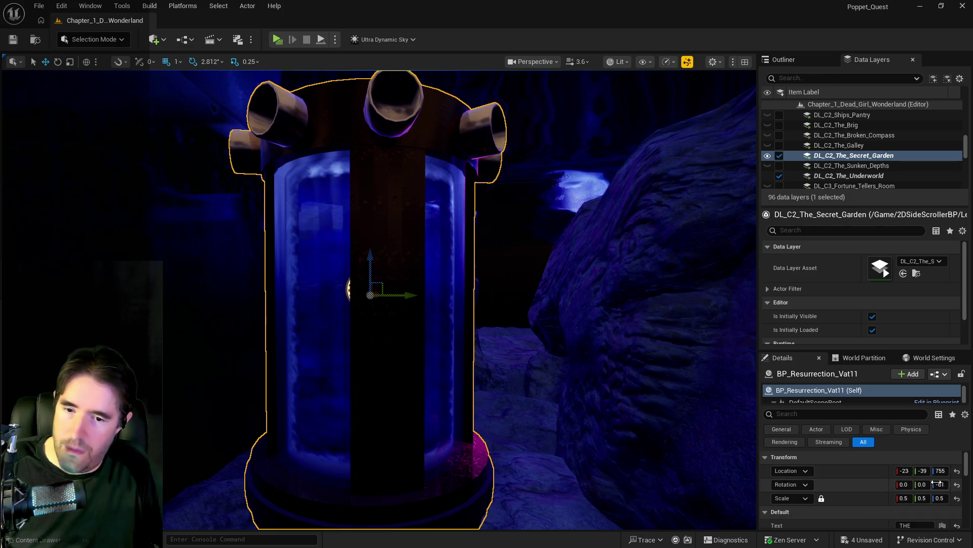
drag(939, 485, 954, 484)
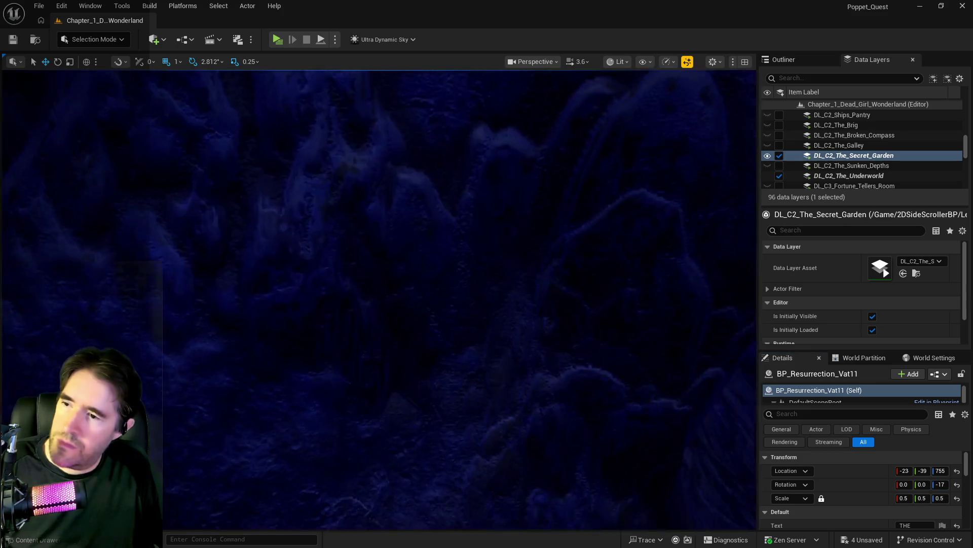
Bring the Chapter 2 Google Doc to the front and shift its window slightly left.
scroll(496, 341, down, 5)
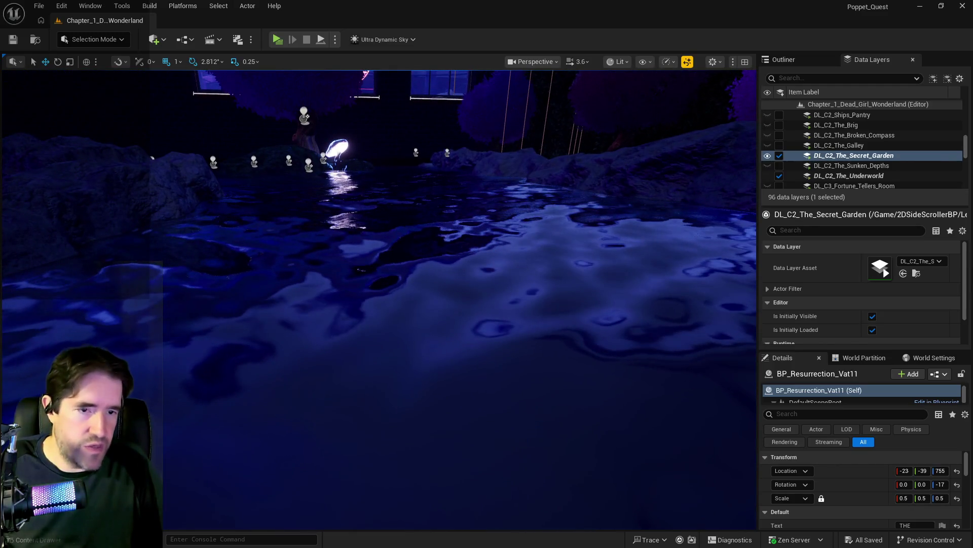
key(alt+Tab)
drag(592, 53, 563, 49)
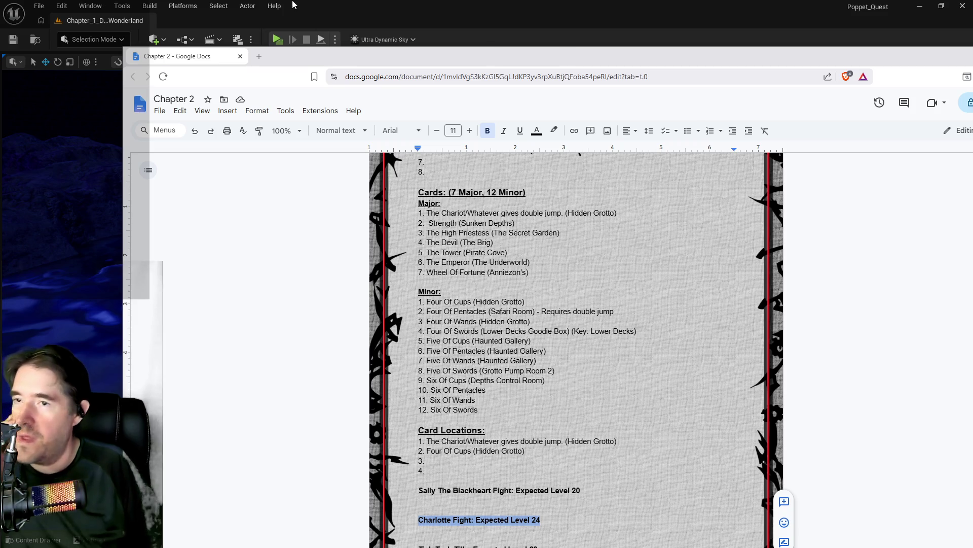
Return to the Unreal level and fly the camera toward the resurrection vat and its console.
key(alt+Tab)
mouse_move(467, 271)
mouse_down()
mouse_move(420, 261)
mouse_move(474, 213)
mouse_up()
drag(361, 286, 358, 285)
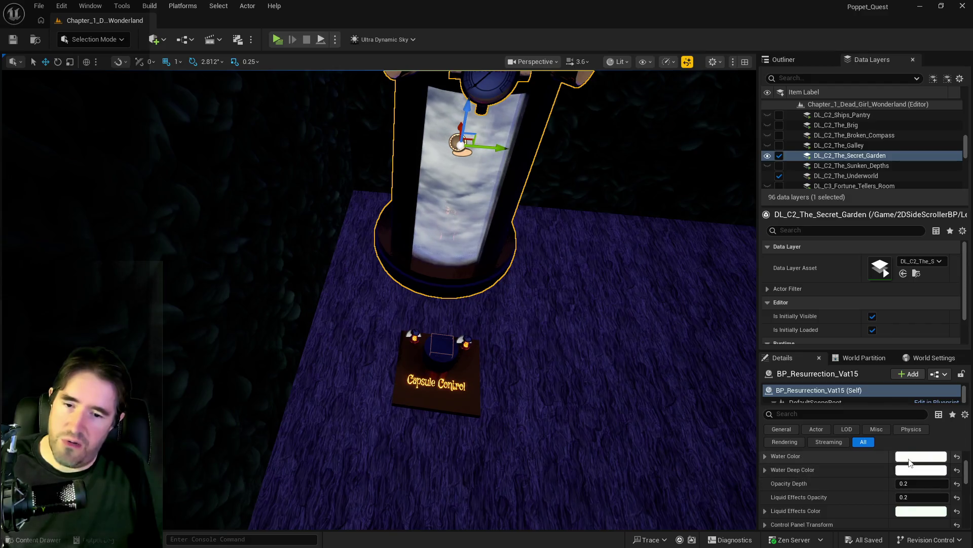
Set the vat's Water Color to black and paste dark blue into Water Deep Color.
click(930, 470)
click(747, 462)
click(816, 516)
click(930, 470)
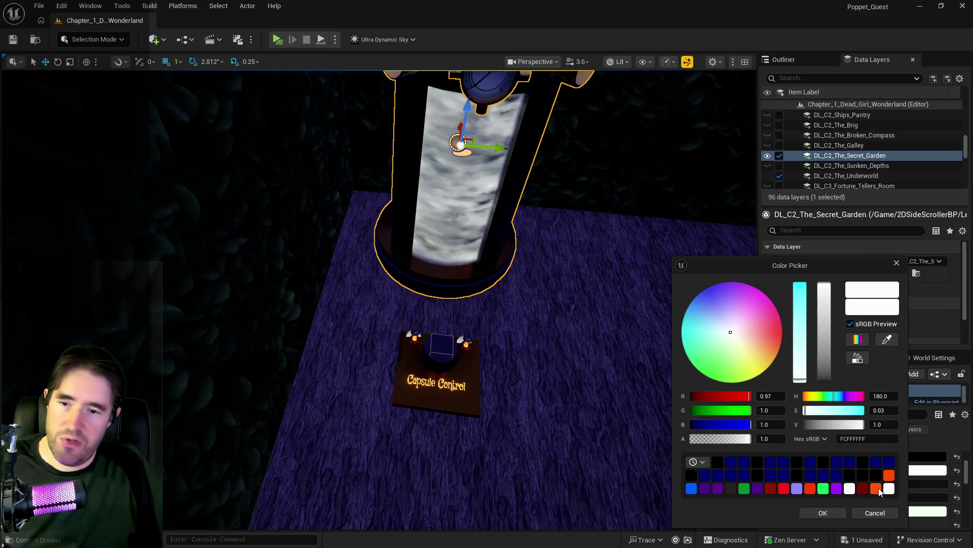
click(867, 439)
key(ctrl+v)
click(823, 513)
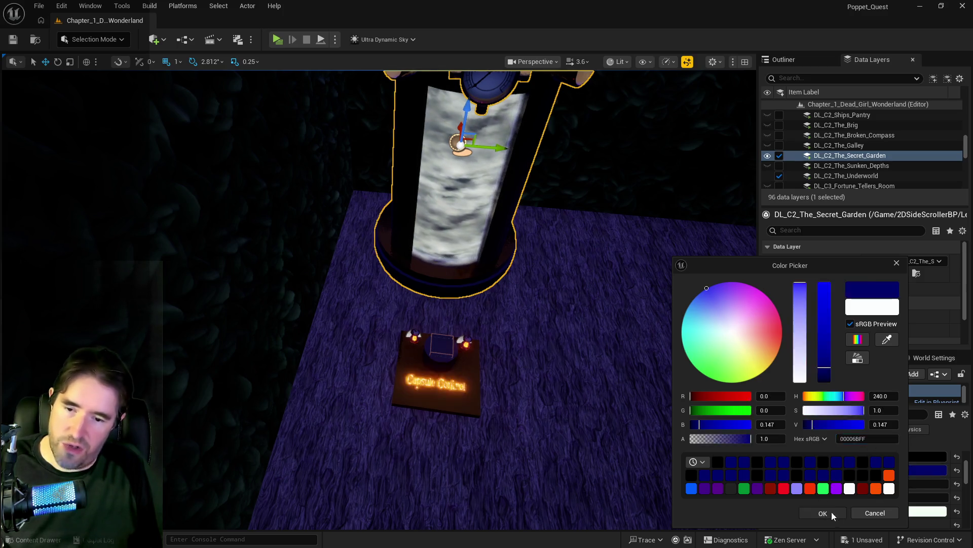
Replace the light green Liquid Effects colour with the same pasted dark blue.
click(928, 511)
click(867, 439)
text(00006BFF)
click(827, 513)
scroll(654, 434, up, 5)
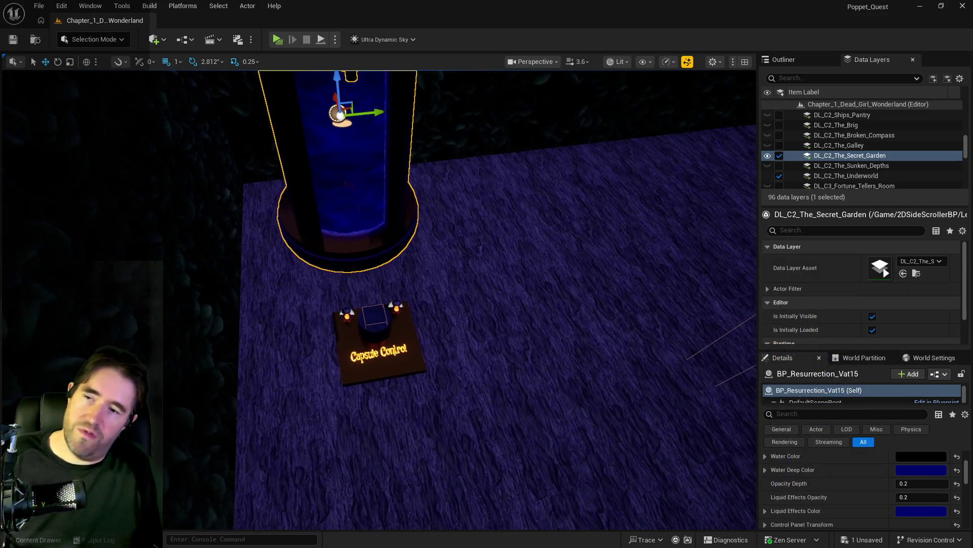
scroll(638, 430, down, 3)
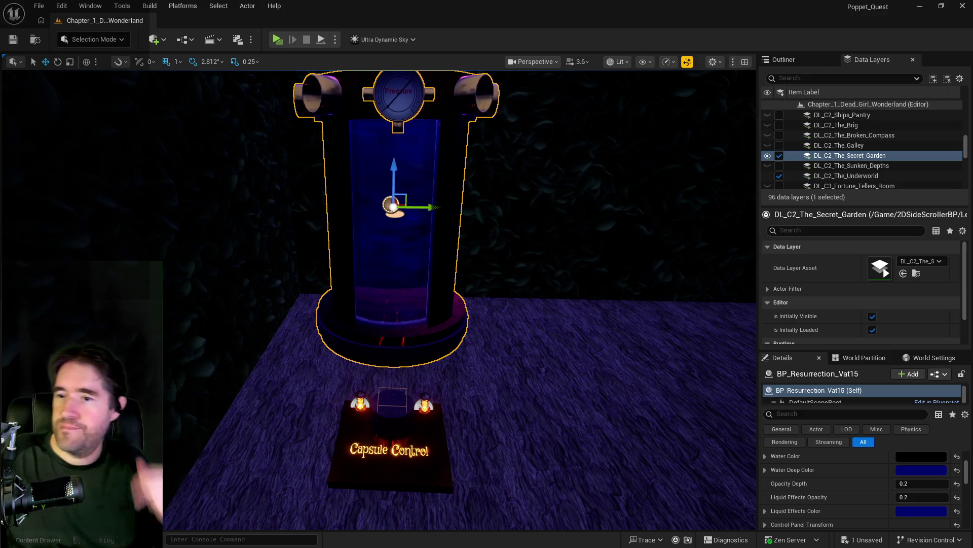
mouse_move(558, 152)
mouse_down()
mouse_move(659, 162)
mouse_move(507, 193)
mouse_move(456, 218)
mouse_move(456, 259)
mouse_move(431, 233)
mouse_move(400, 228)
mouse_move(401, 244)
mouse_move(456, 263)
mouse_move(649, 295)
mouse_up()
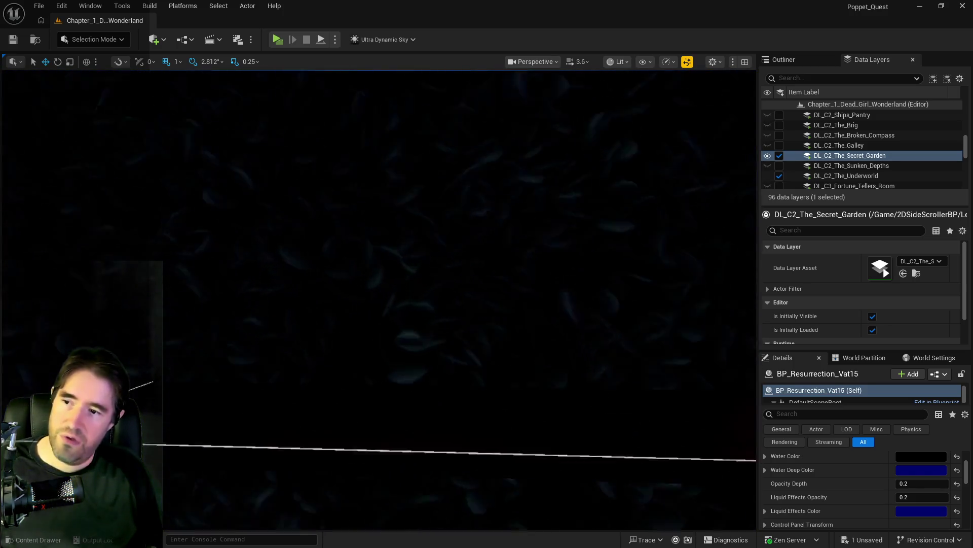
drag(649, 295, 639, 286)
Filter Data Layers by 'sec', load DL_C3_Security, and frame the vats.
click(810, 78)
text(sec)
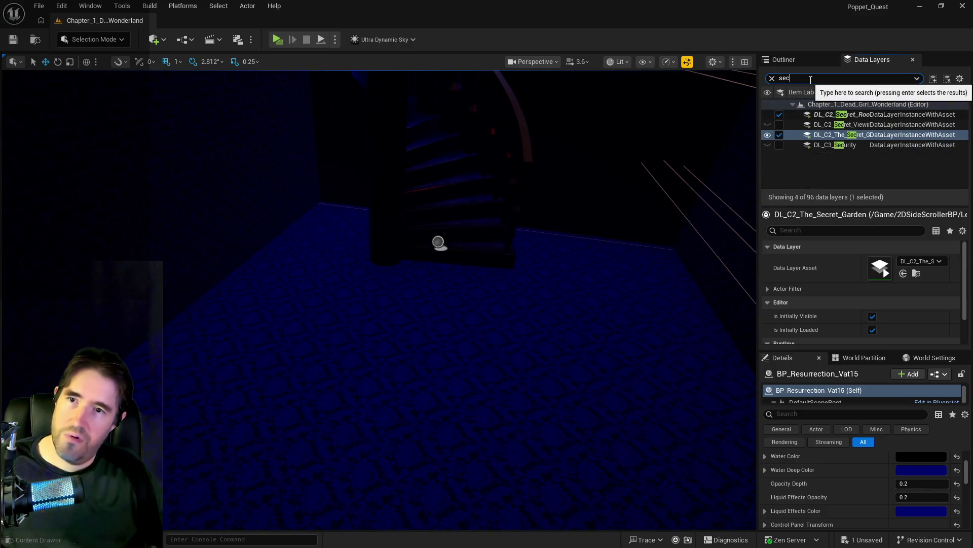
click(780, 145)
key(f)
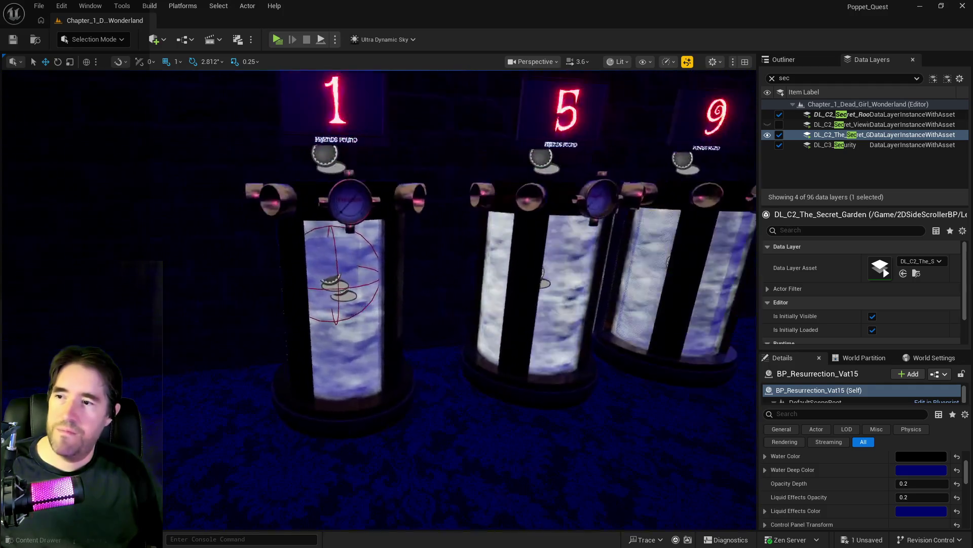
Give the vat under number 1 black Water Color and dark blue Water Deep and Liquid Effects colours.
click(406, 276)
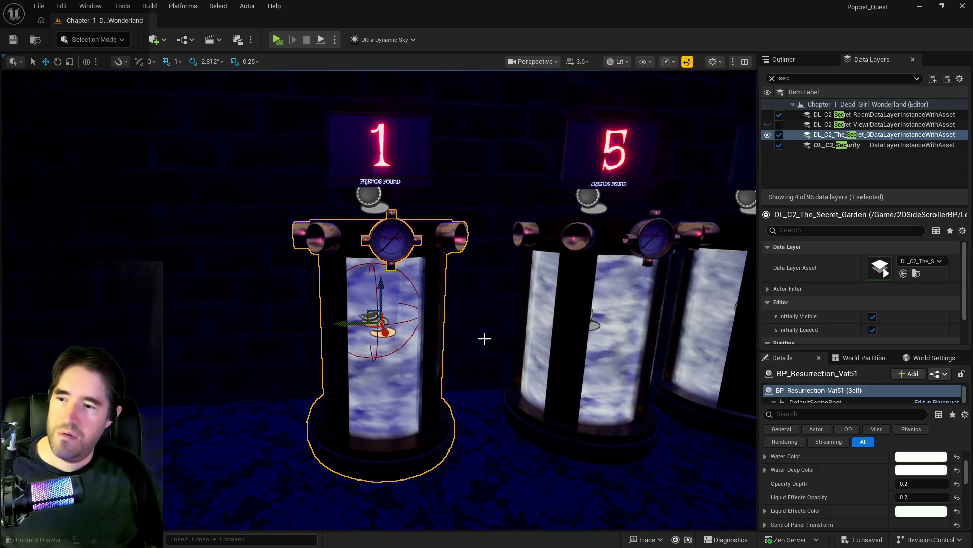
click(921, 456)
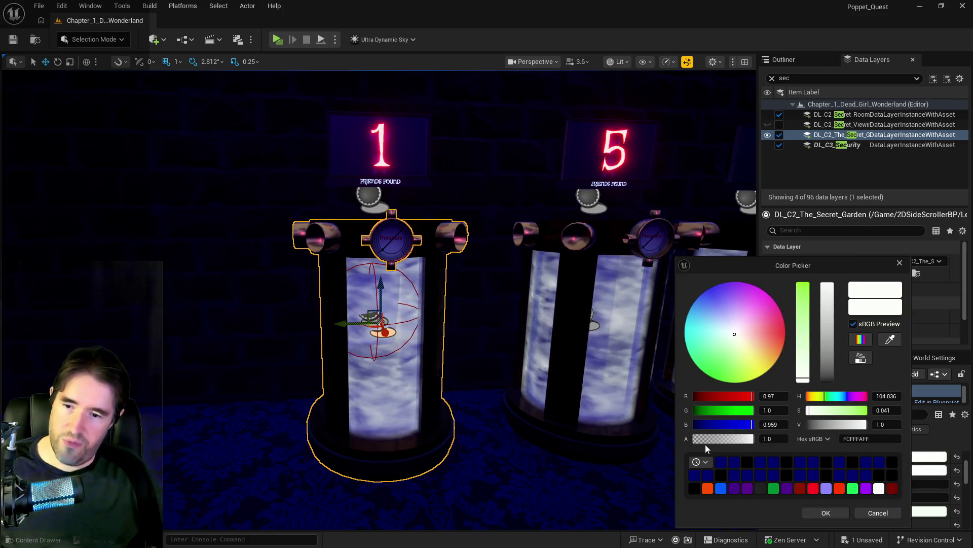
click(825, 513)
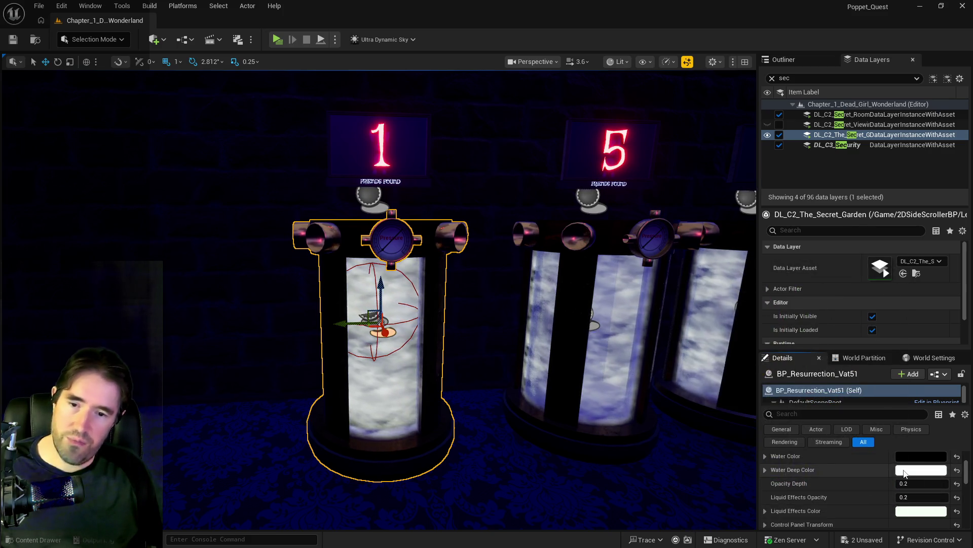
click(926, 469)
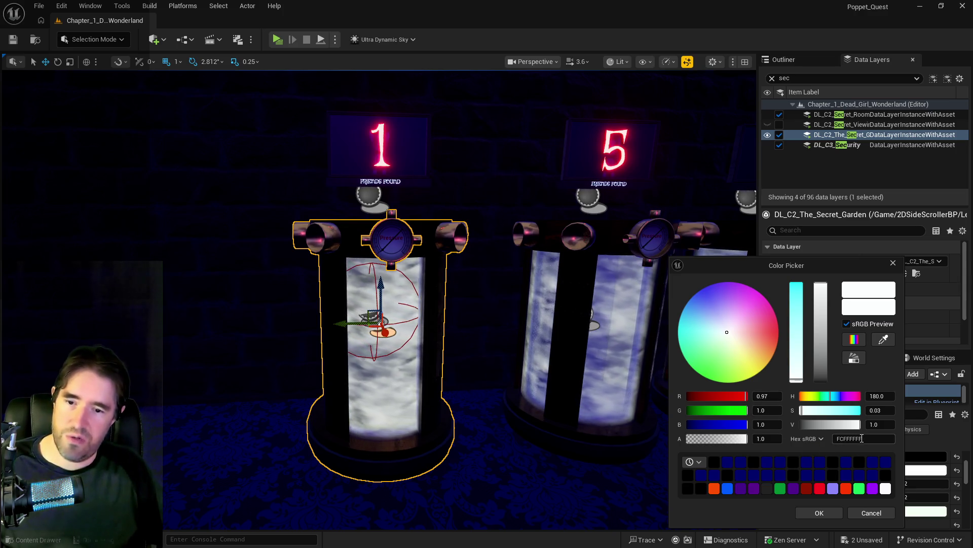
click(820, 512)
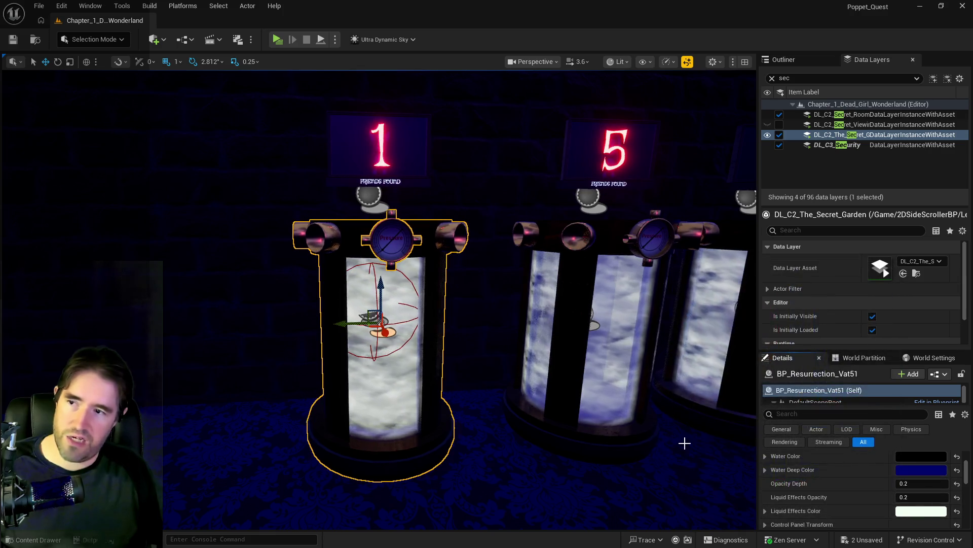
click(920, 511)
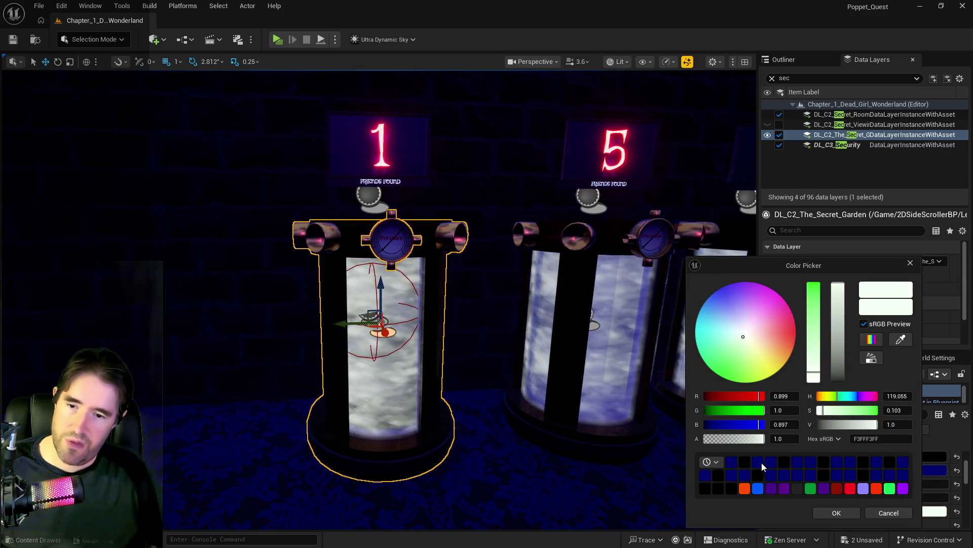
click(734, 461)
click(837, 512)
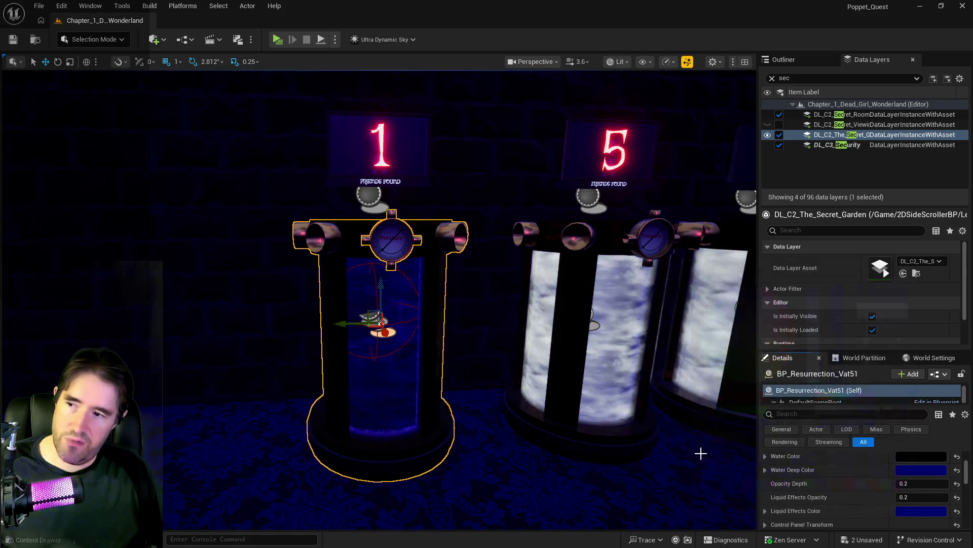
click(652, 401)
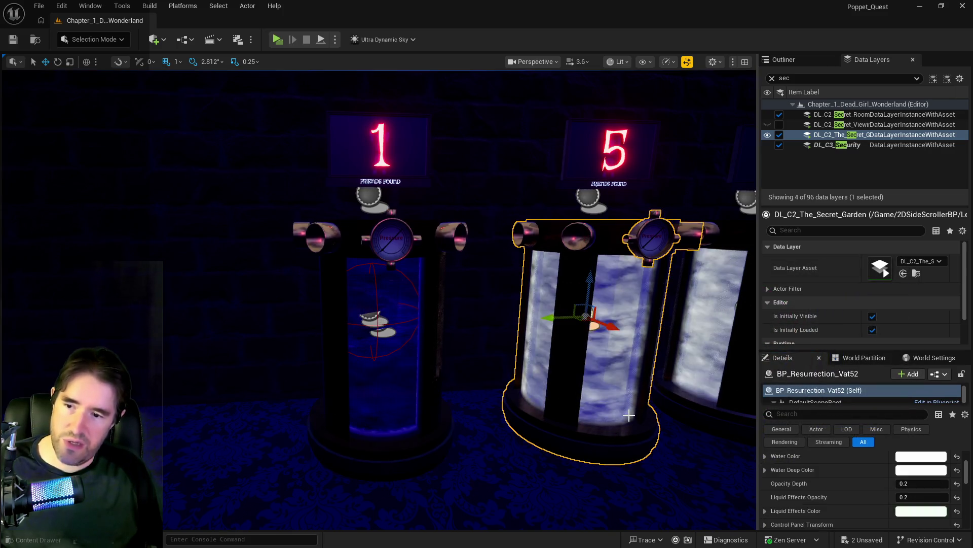
Give the vat under number 5 black Water Color and 00006BFF Water Deep and Liquid Effects colours.
click(921, 469)
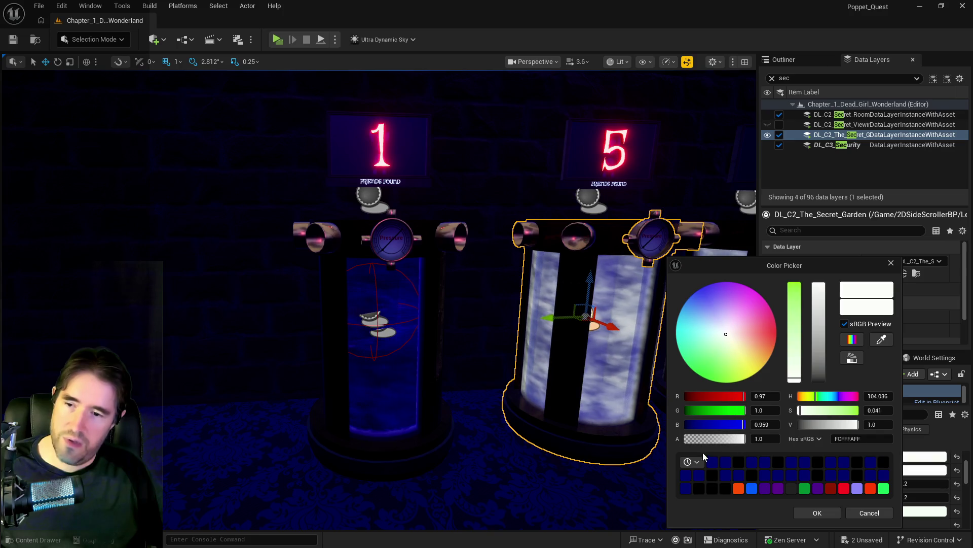
click(752, 475)
click(801, 510)
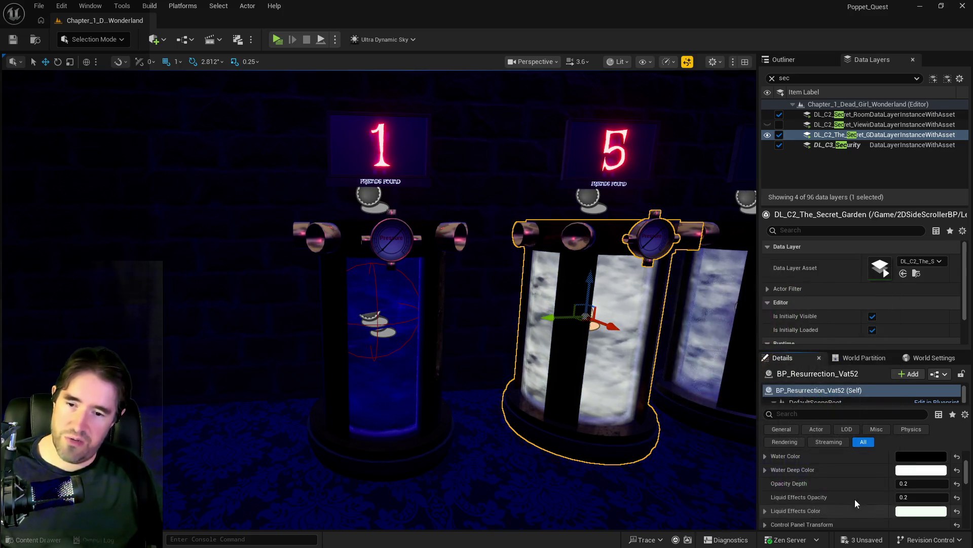
click(926, 470)
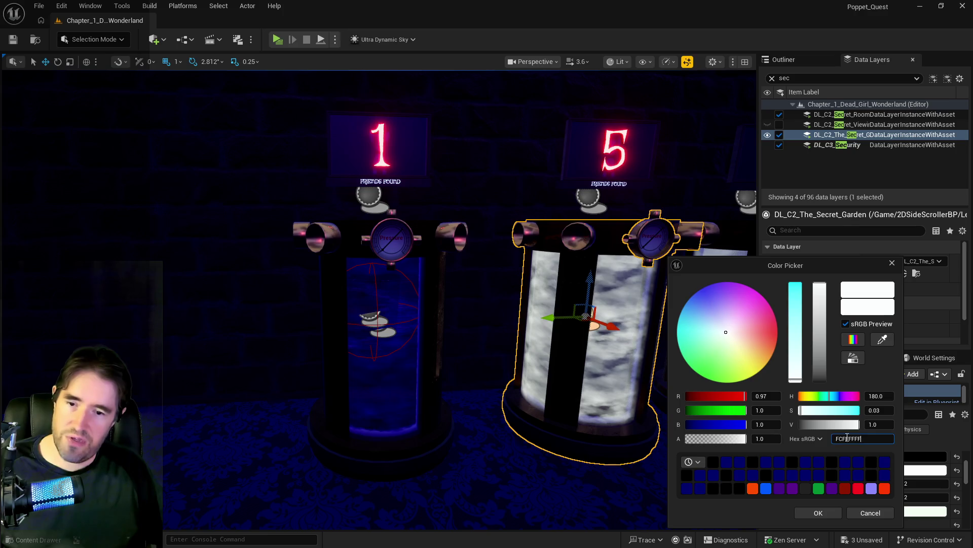
key(Return)
click(818, 512)
key(f)
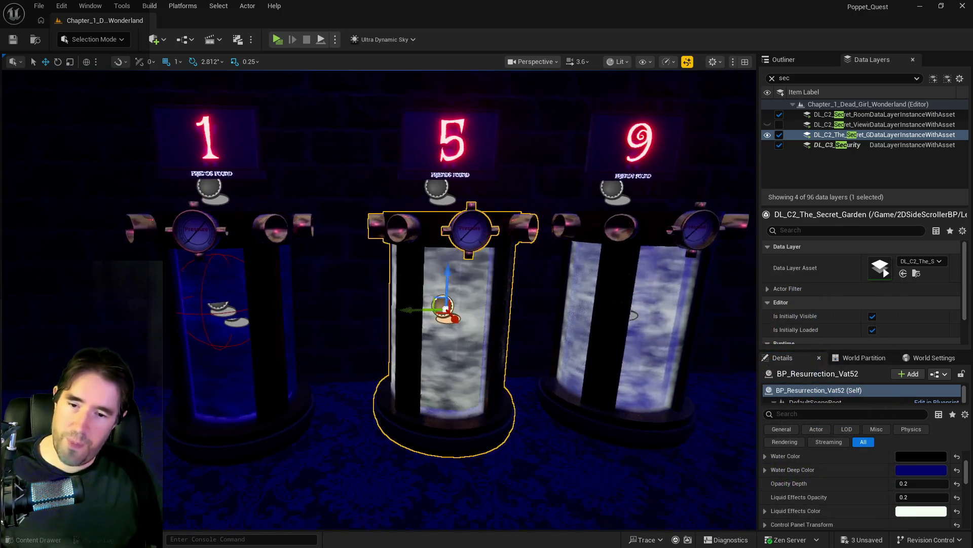
click(908, 511)
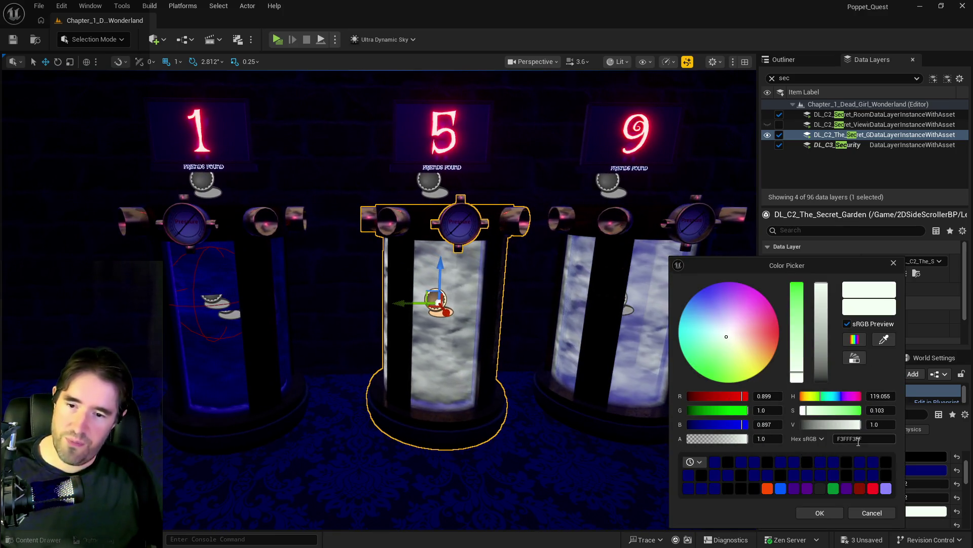
key(ctrl+v)
key(Return)
click(807, 509)
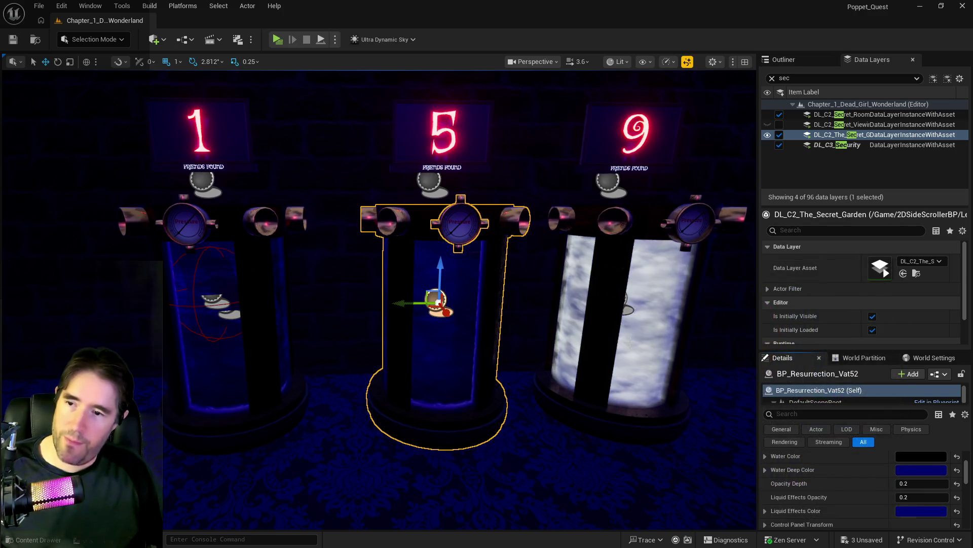
Apply the same black and 00006BFF colours to the vat under number 9.
click(634, 386)
click(907, 456)
click(739, 461)
click(821, 513)
click(927, 470)
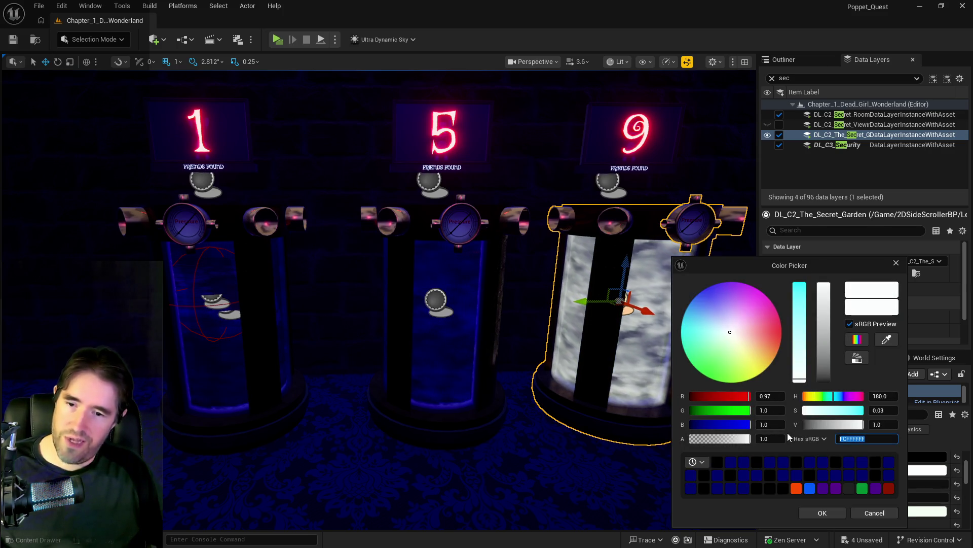
click(813, 512)
click(920, 512)
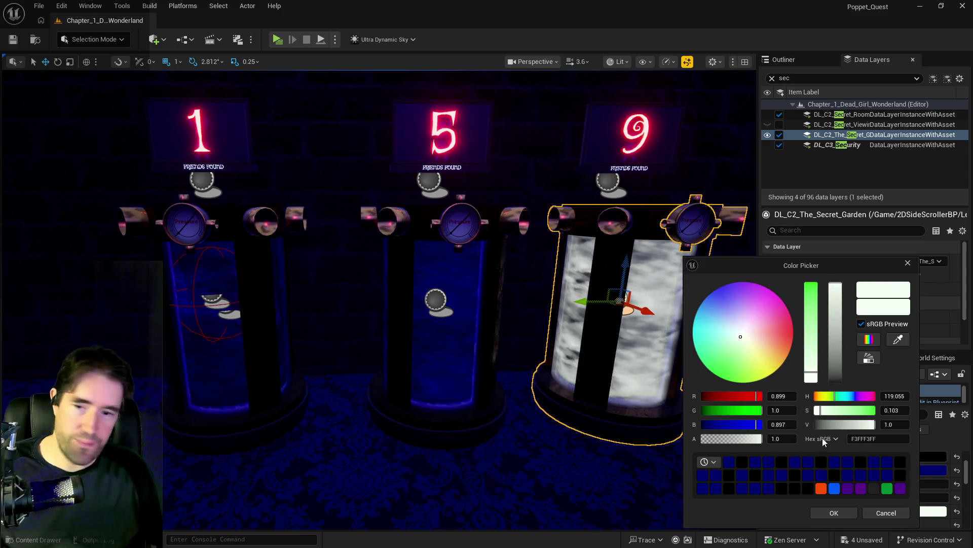
click(829, 513)
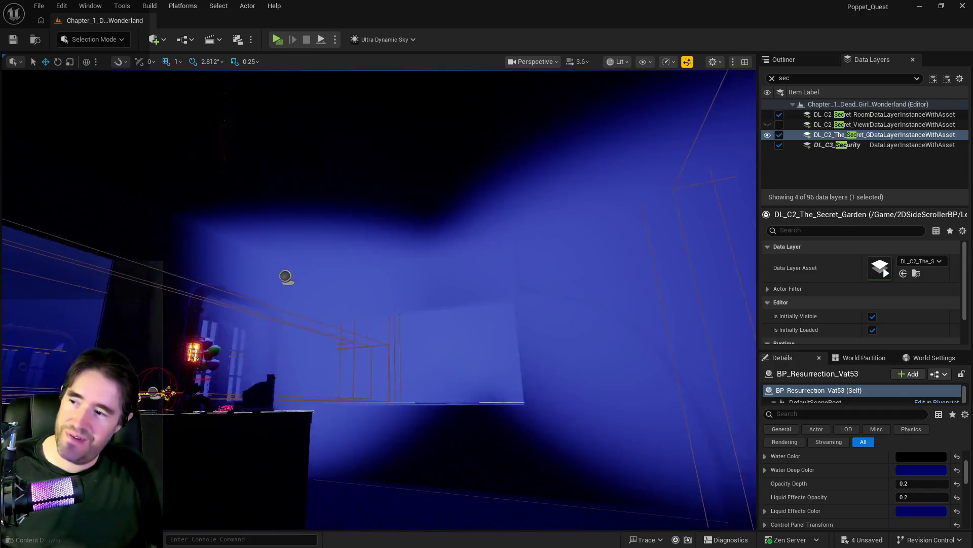
Save all changes, load the DL_C3_Haunted_Gal data layer, and fly into the gallery.
key(ctrl+s)
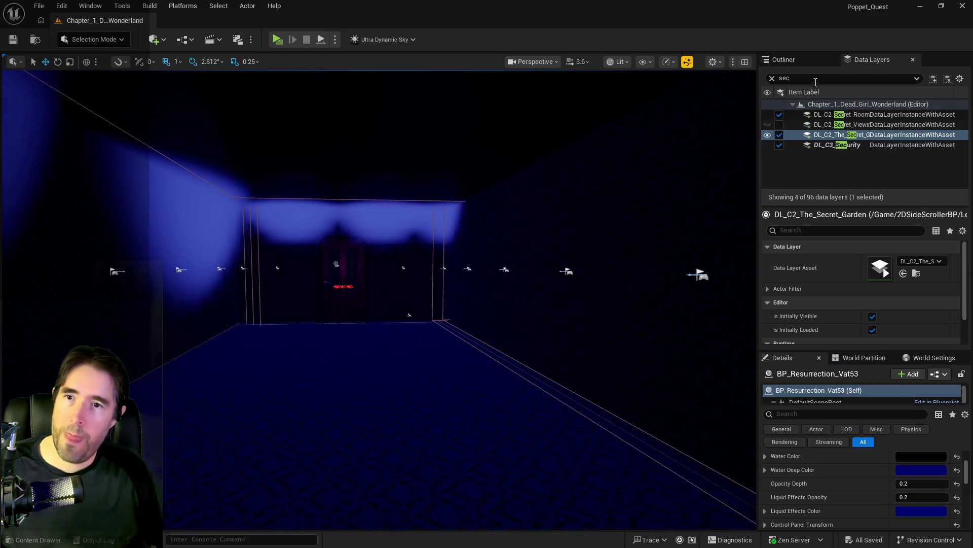
text(haun)
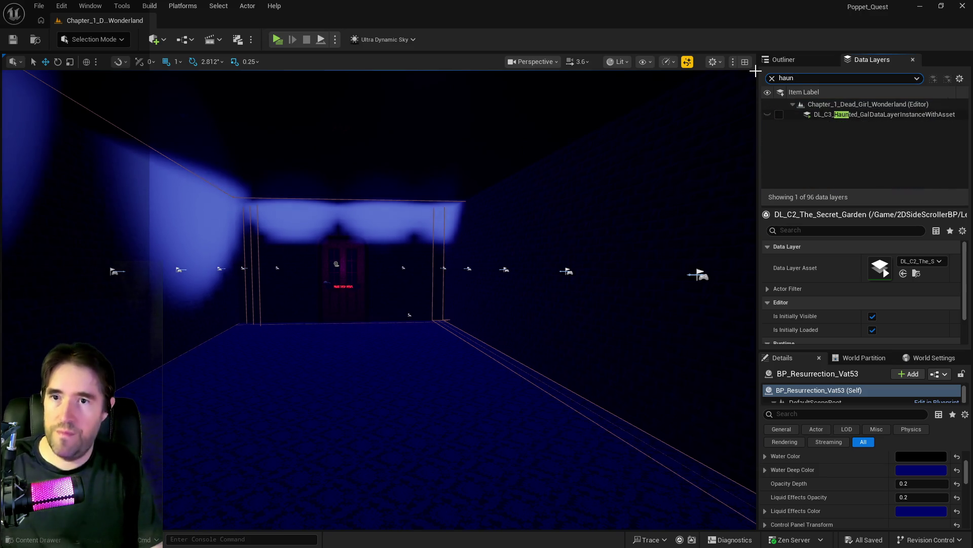
click(779, 115)
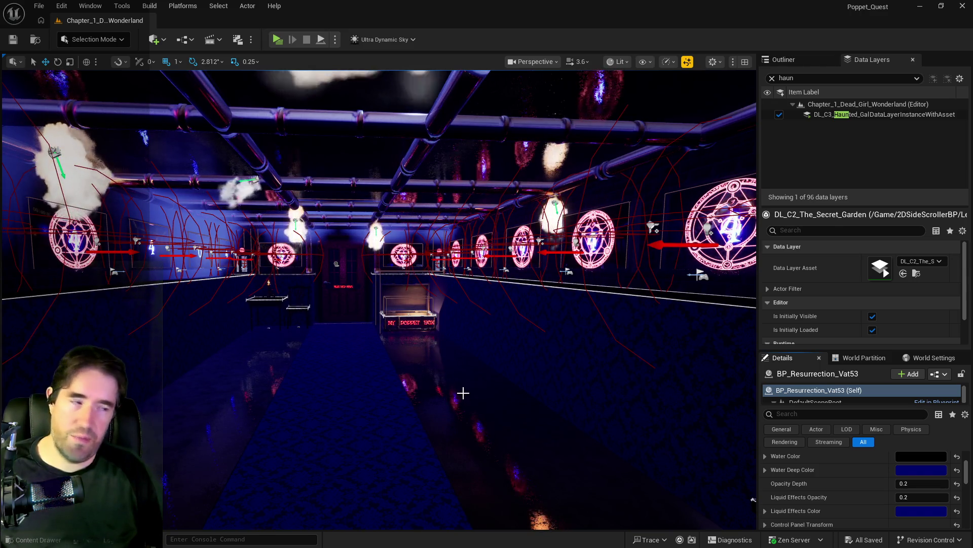
mouse_move(463, 392)
mouse_down()
mouse_move(428, 319)
mouse_move(456, 300)
mouse_move(467, 236)
mouse_move(441, 370)
mouse_up()
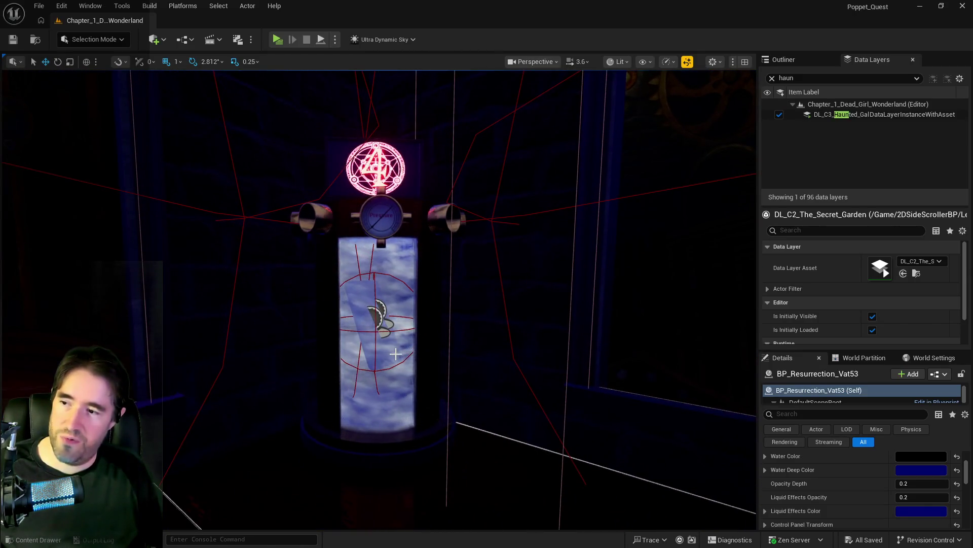
scroll(441, 370, up, 8)
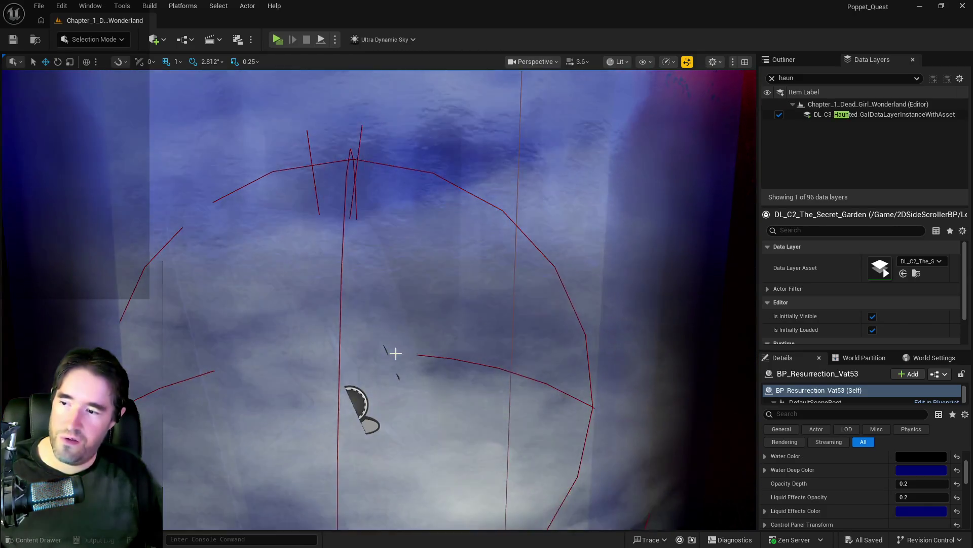
scroll(395, 354, up, 5)
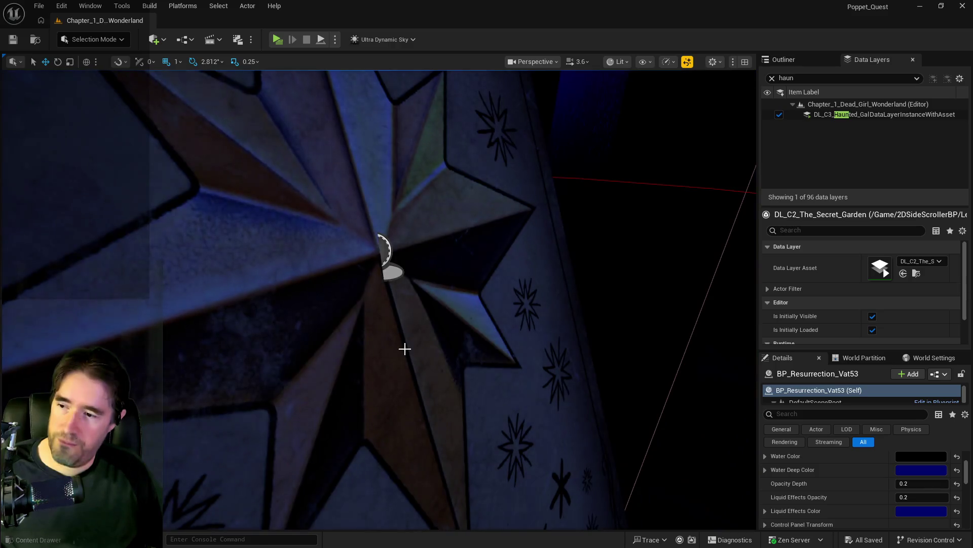
Select and frame BP_Resurrection_Vat48, undoing an accidental rotation.
click(386, 256)
key(f)
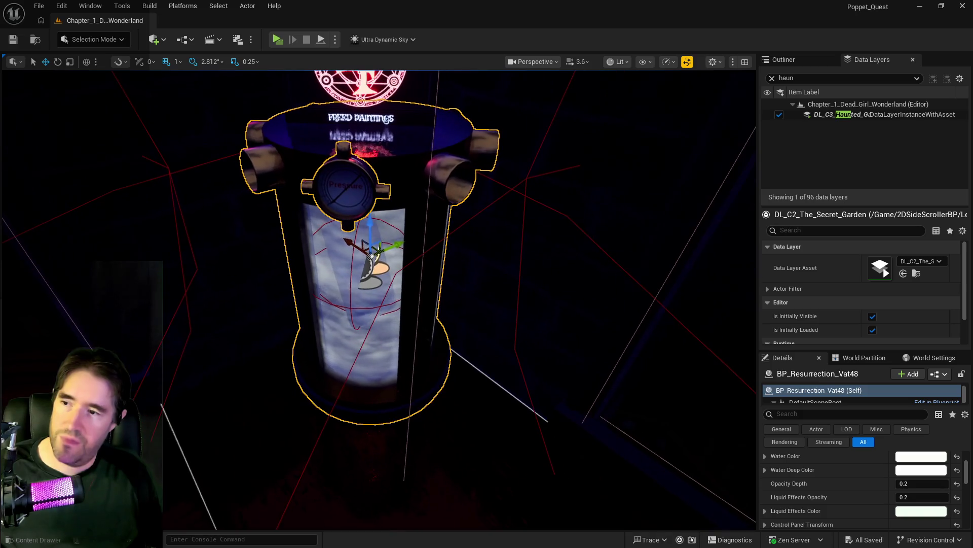
scroll(930, 476, up, 5)
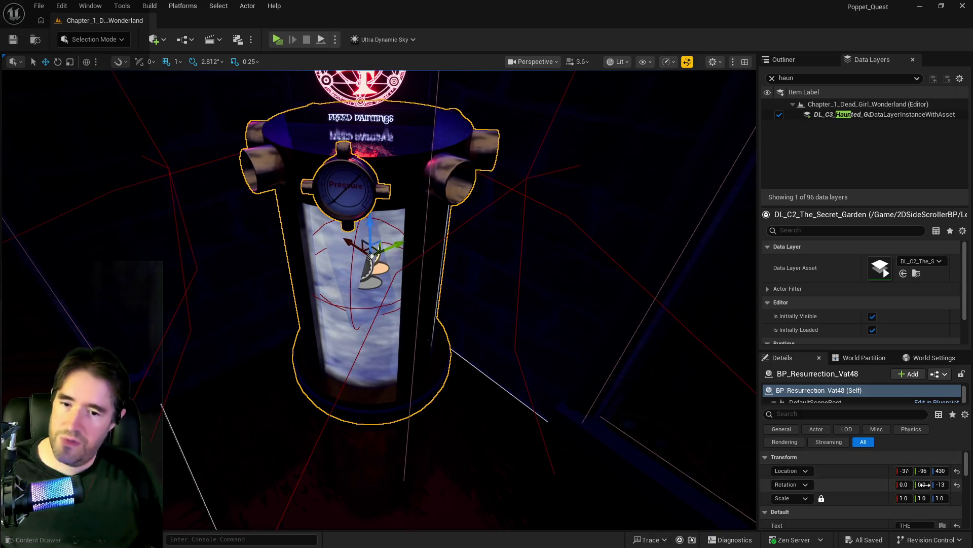
drag(941, 485, 944, 483)
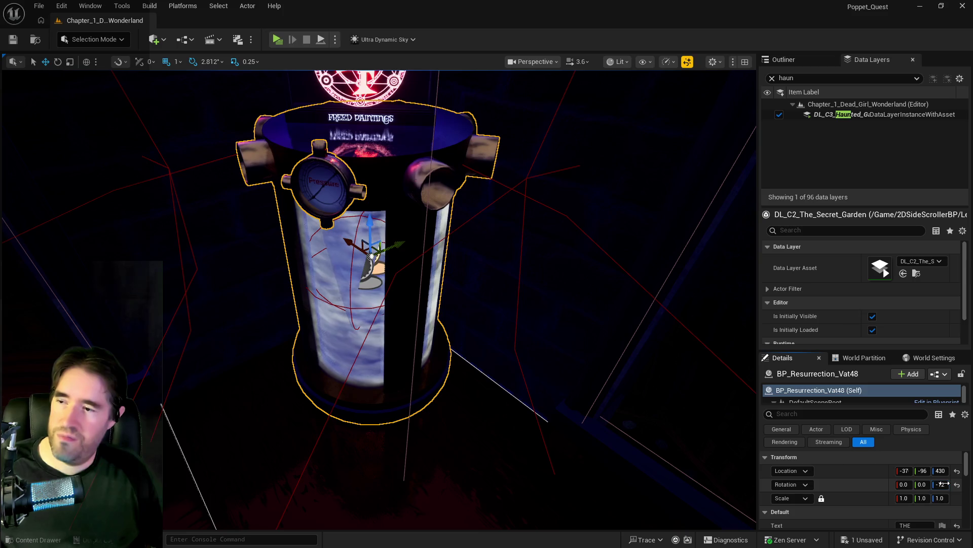
key(ctrl+z)
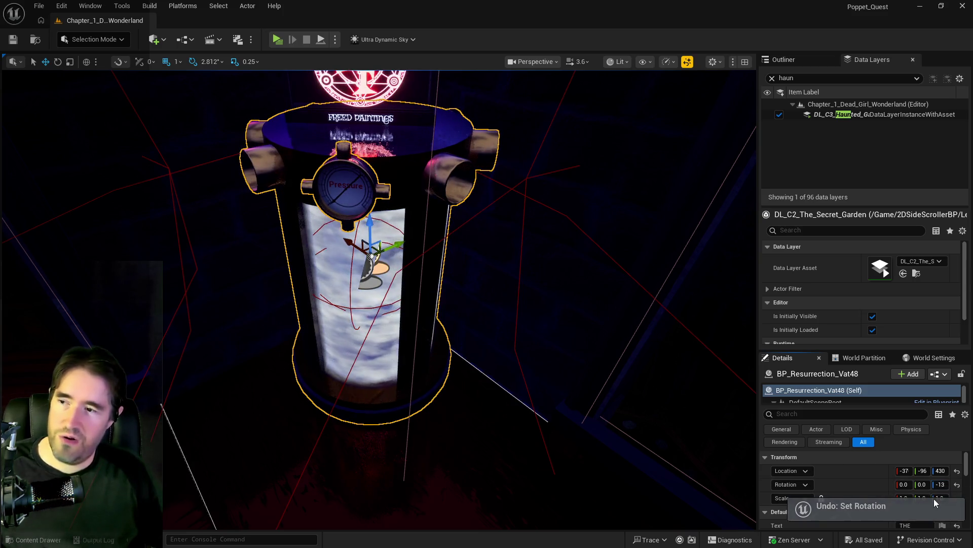
scroll(893, 494, down, 5)
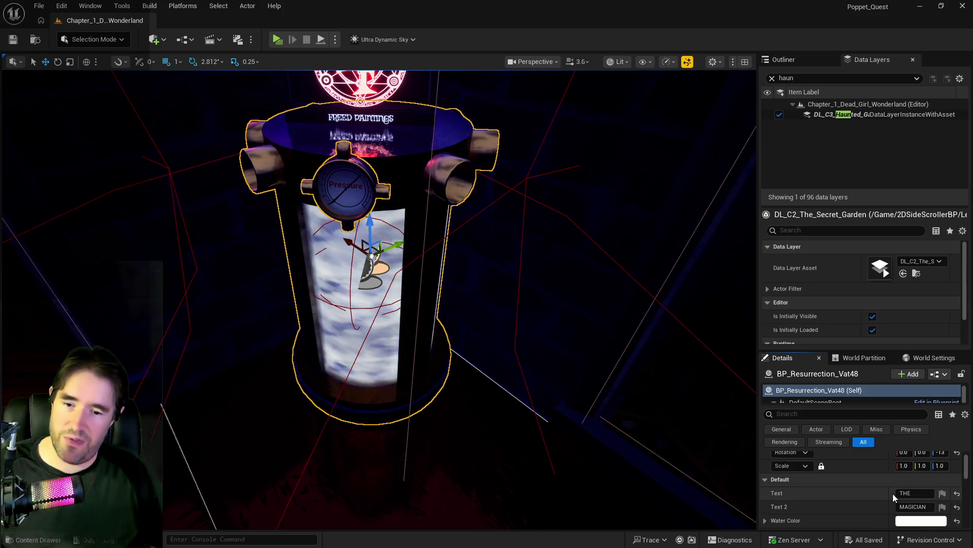
scroll(892, 494, up, 2)
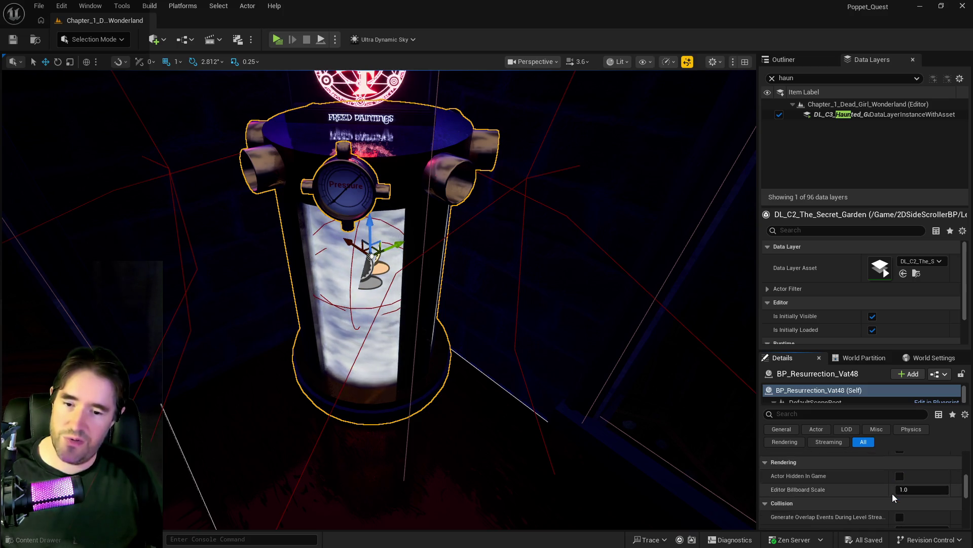
scroll(893, 494, up, 3)
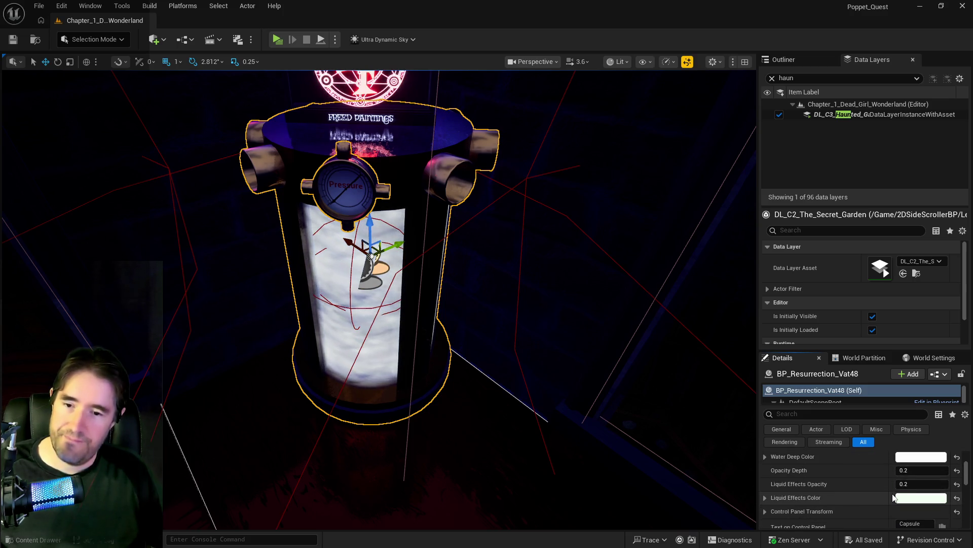
Set Vat48's Water Color to black and Water Deep Color to 00006BFF.
click(915, 463)
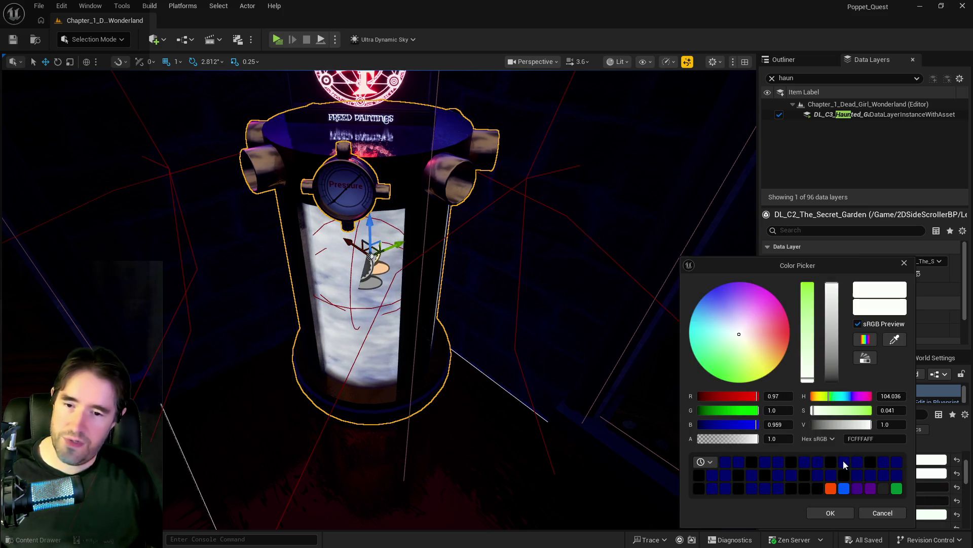
click(750, 462)
click(831, 514)
click(932, 473)
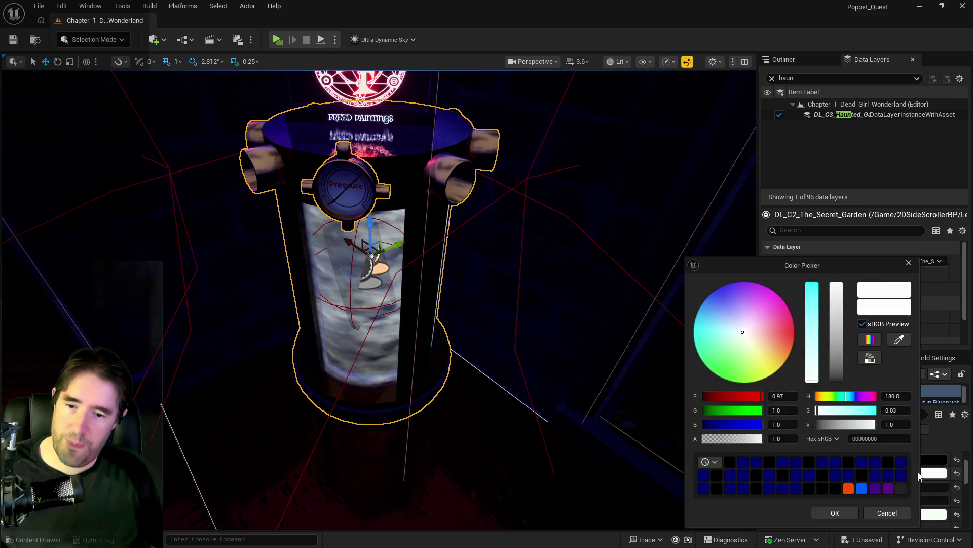
click(862, 439)
key(ctrl+a)
text(00006BFF)
key(Return)
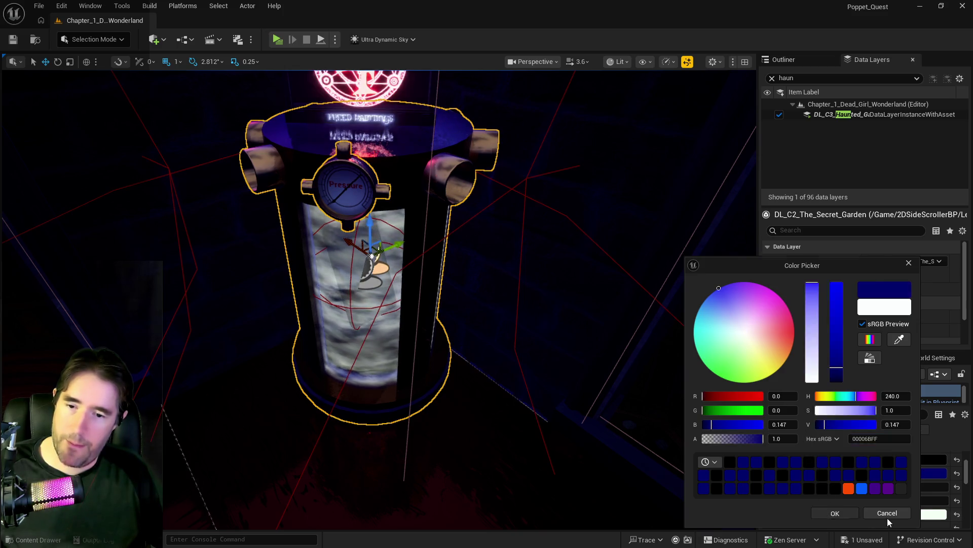
click(834, 513)
Set Vat48's Liquid Effects Color to 00006BFF as well.
click(932, 514)
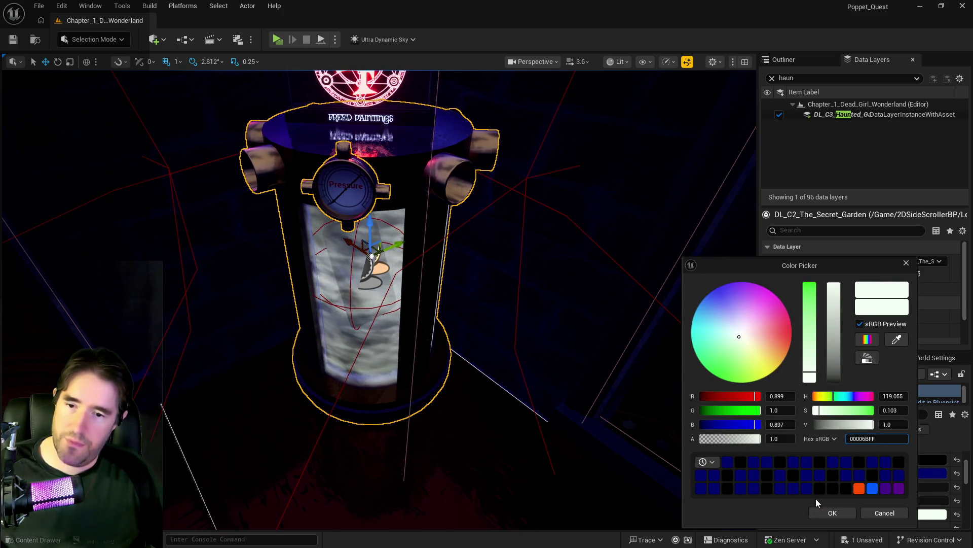
key(Return)
click(813, 512)
scroll(896, 500, down, 3)
scroll(896, 500, down, 1)
Select BP_Collectible_Tarot_Card8 inside the tank and slide it slightly sideways.
click(372, 256)
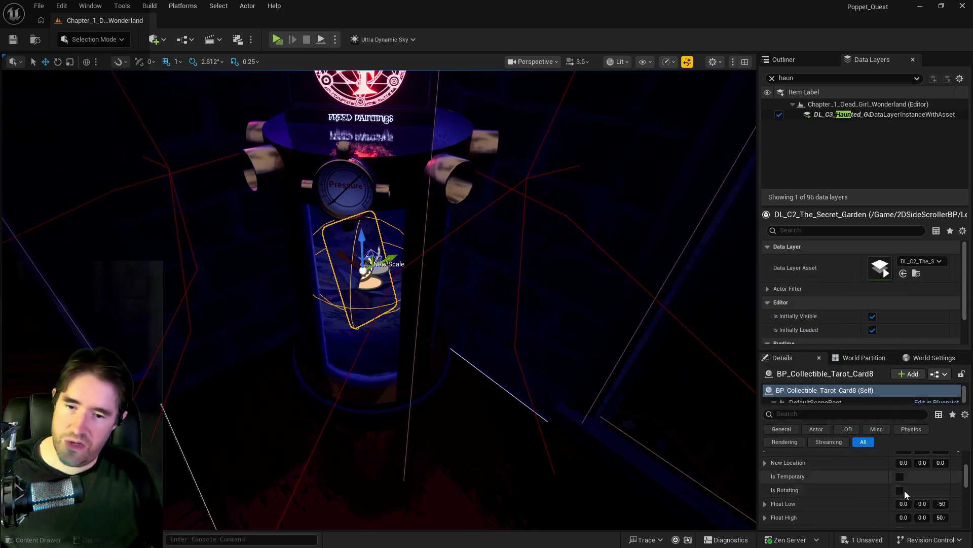
scroll(915, 504, up, 1)
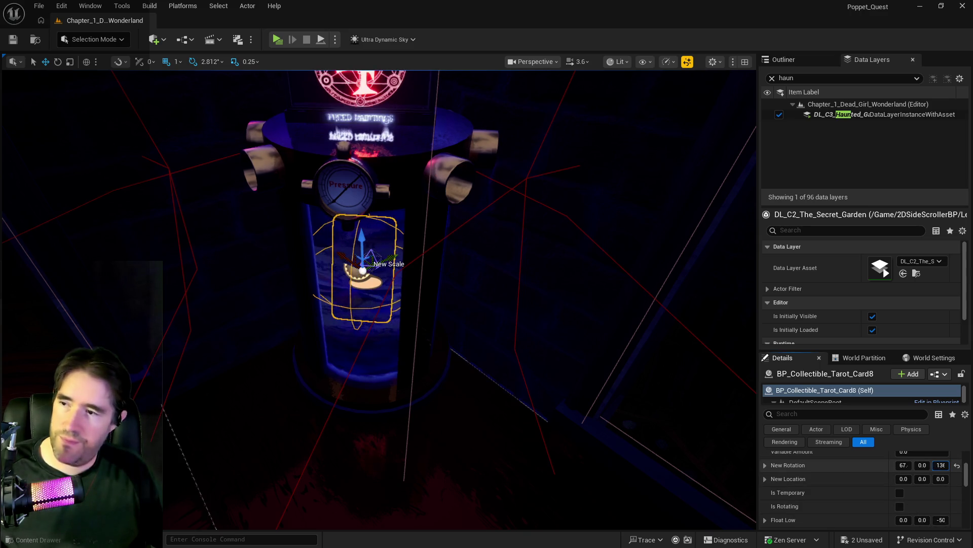
mouse_move(690, 463)
mouse_down()
mouse_move(659, 446)
mouse_move(700, 464)
mouse_up()
mouse_move(663, 388)
mouse_down()
mouse_move(657, 365)
mouse_move(373, 236)
mouse_up()
drag(219, 283, 211, 284)
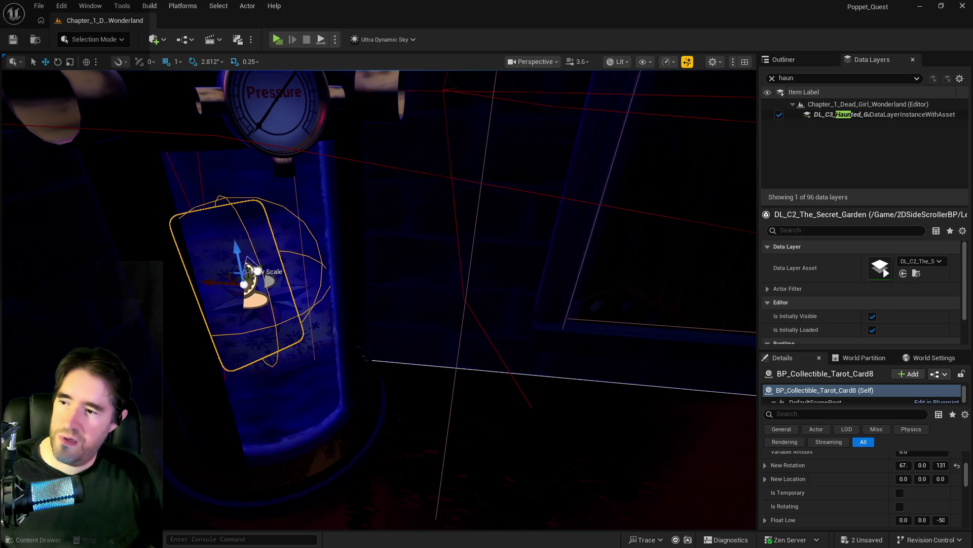
scroll(251, 272, up, 2)
mouse_move(248, 273)
mouse_down()
mouse_move(238, 264)
mouse_move(254, 269)
mouse_move(244, 284)
mouse_move(264, 253)
mouse_move(267, 286)
mouse_up()
drag(623, 289, 589, 286)
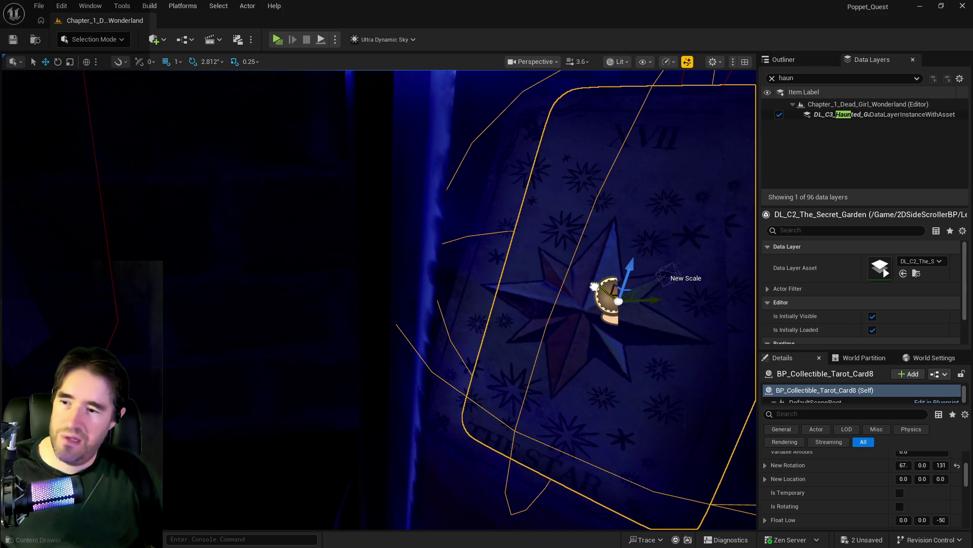
scroll(642, 296, down, 5)
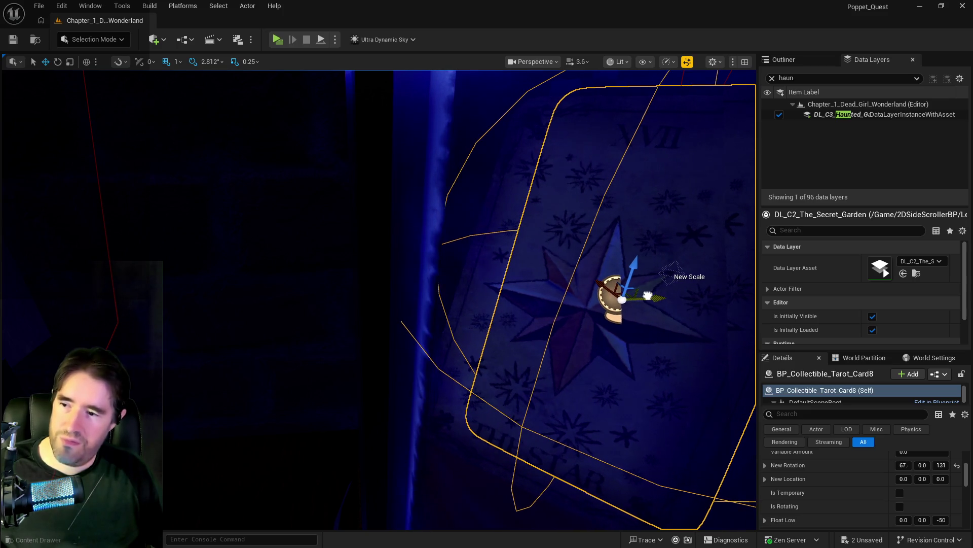
drag(645, 317, 645, 335)
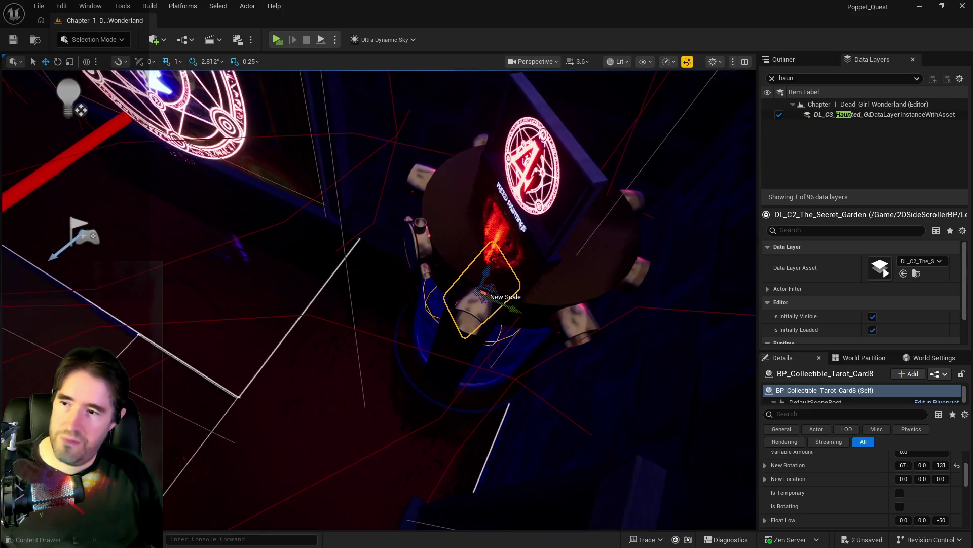
drag(608, 284, 646, 276)
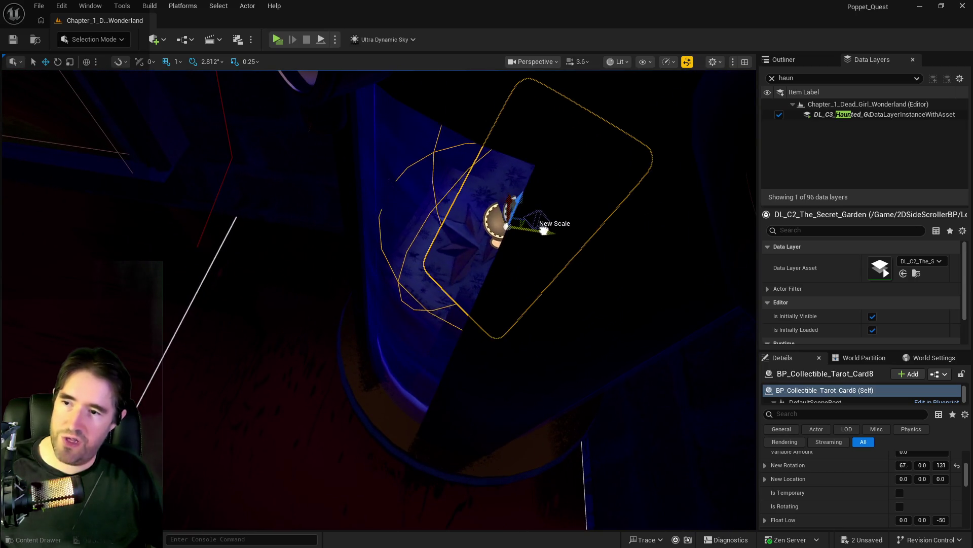
mouse_move(548, 231)
mouse_down()
mouse_move(568, 229)
mouse_move(537, 231)
mouse_move(573, 228)
mouse_move(558, 227)
mouse_up()
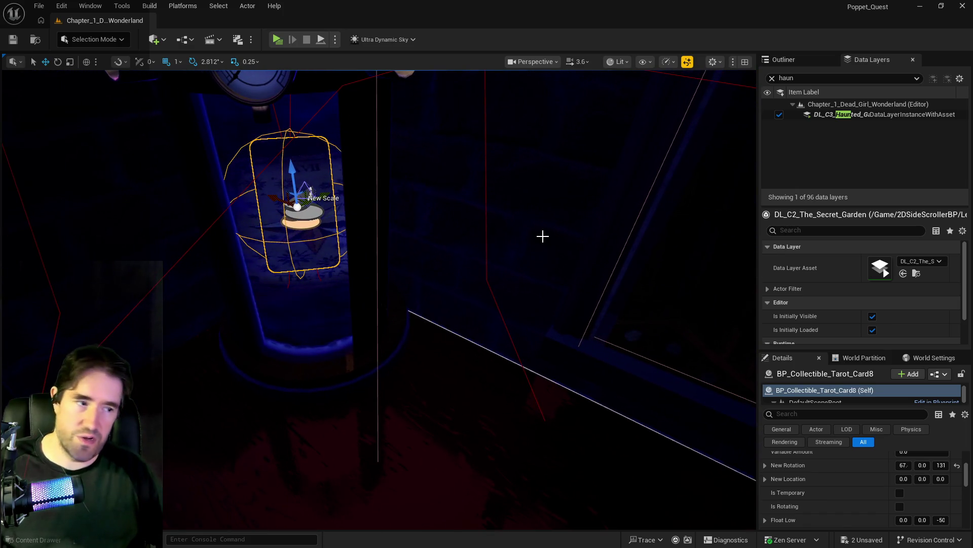
Save the level and move on to the MAGICIAN tank, BP_Resurrection_Vat54.
key(ctrl+s)
mouse_move(566, 332)
mouse_down()
mouse_move(365, 470)
mouse_move(382, 336)
mouse_move(582, 308)
mouse_up()
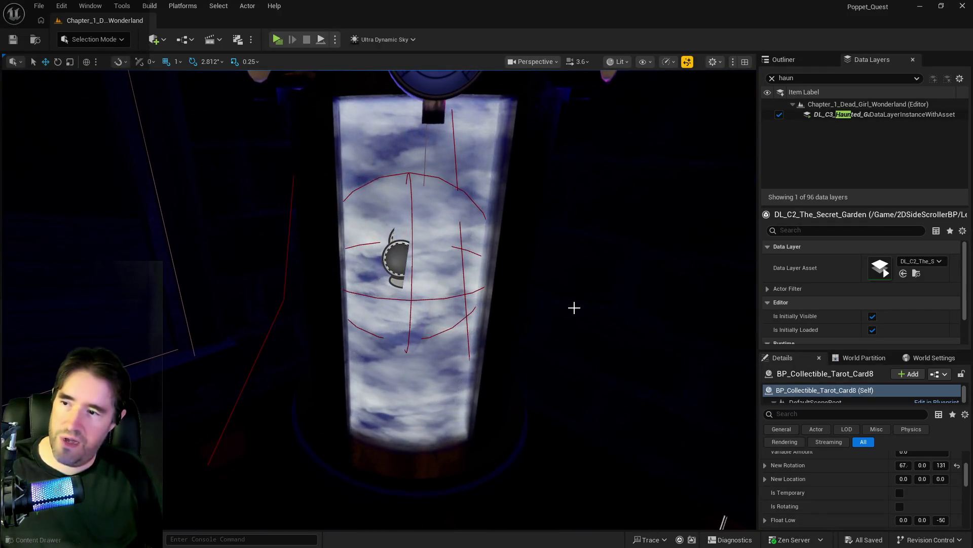
click(509, 322)
Give Vat54 black Water Color and 00006BFF Water Deep and Liquid Effects colours.
scroll(884, 484, down, 2)
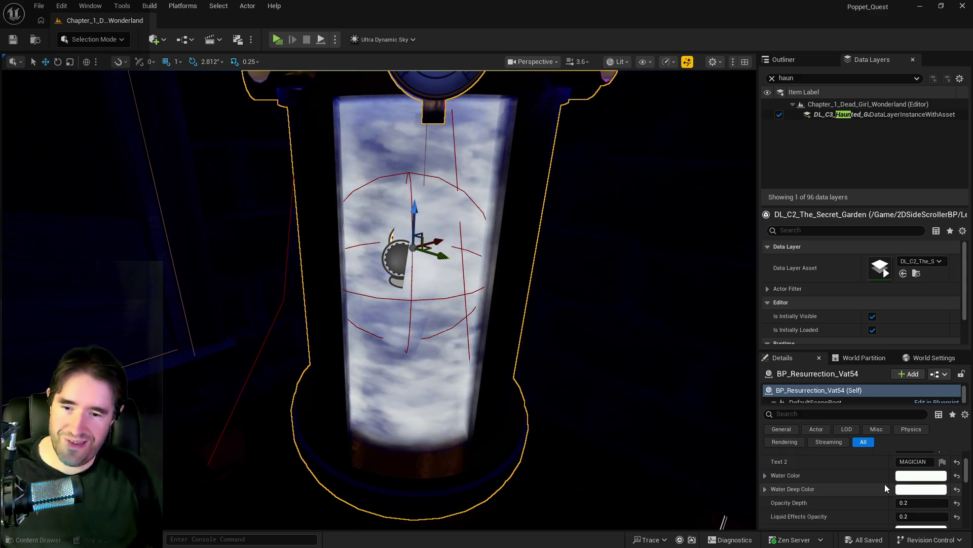
click(905, 477)
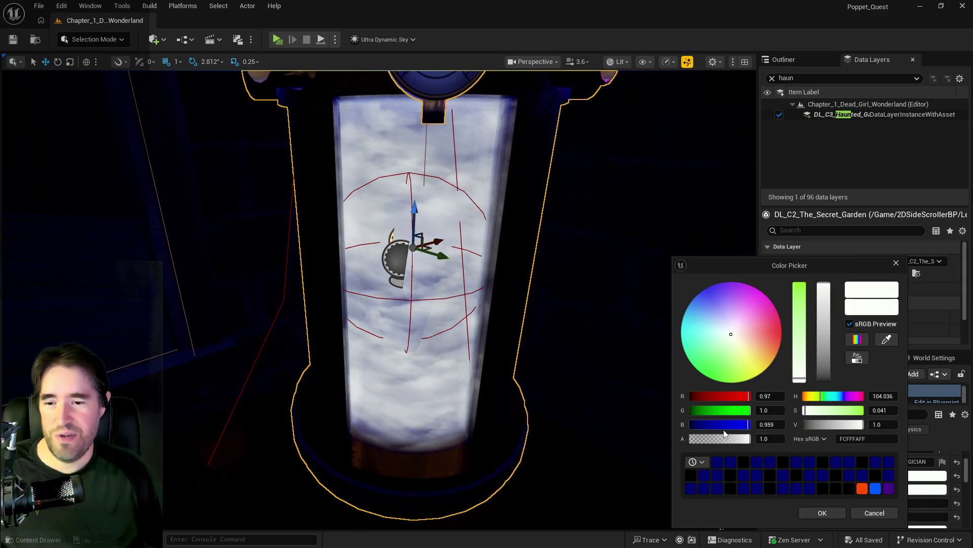
click(822, 512)
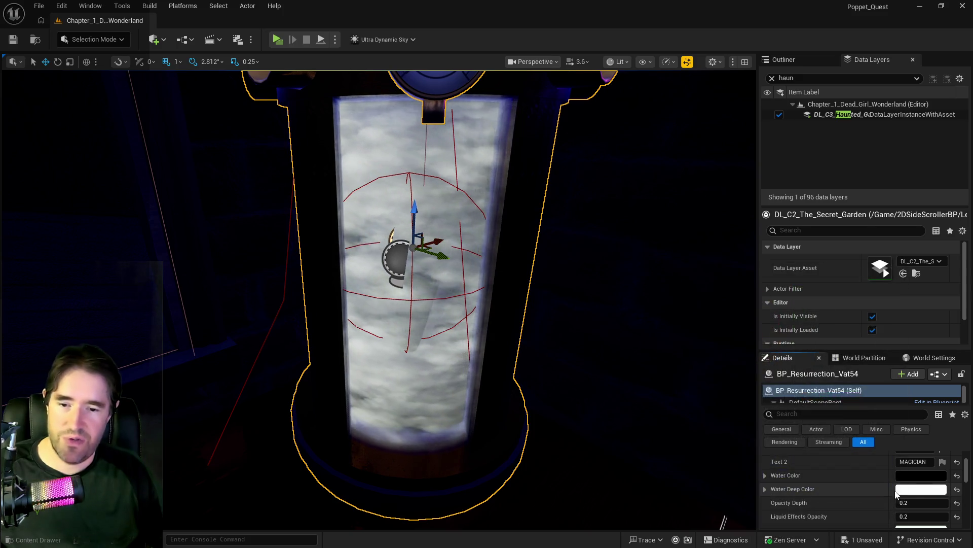
click(928, 489)
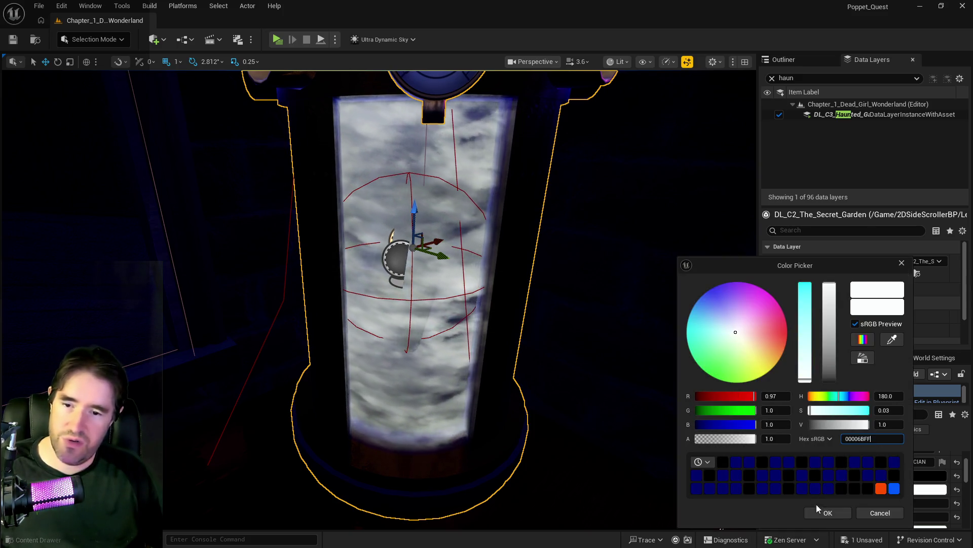
click(828, 512)
click(933, 498)
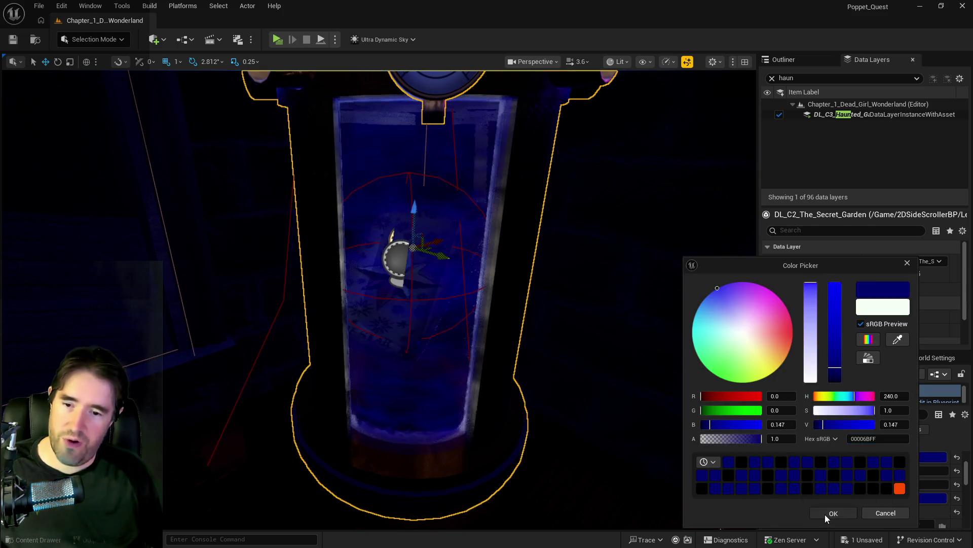
click(826, 513)
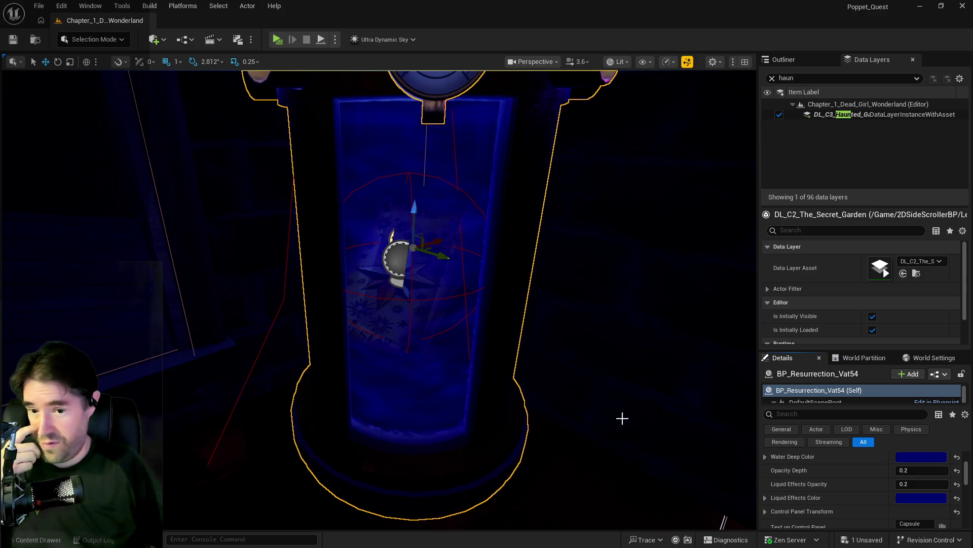
Select the tarot card inside Vat54 and swing the view out to show the whole tank.
click(409, 308)
scroll(922, 511, down, 1)
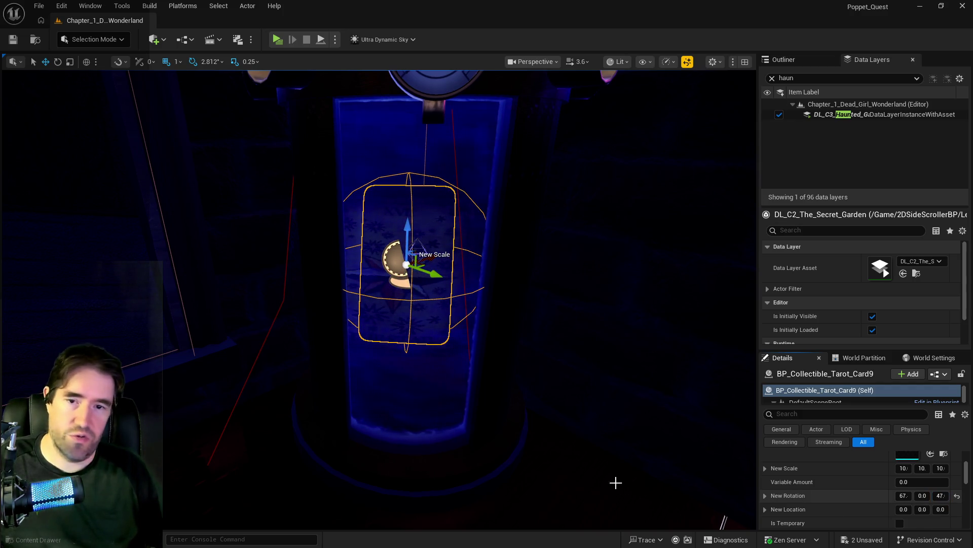
mouse_move(587, 472)
mouse_down()
mouse_move(557, 469)
mouse_move(598, 472)
mouse_move(563, 476)
mouse_move(552, 453)
mouse_move(468, 410)
mouse_up()
Give Vat55 black Water Color and 00006BFF Water Deep and Liquid Effects colours.
click(477, 407)
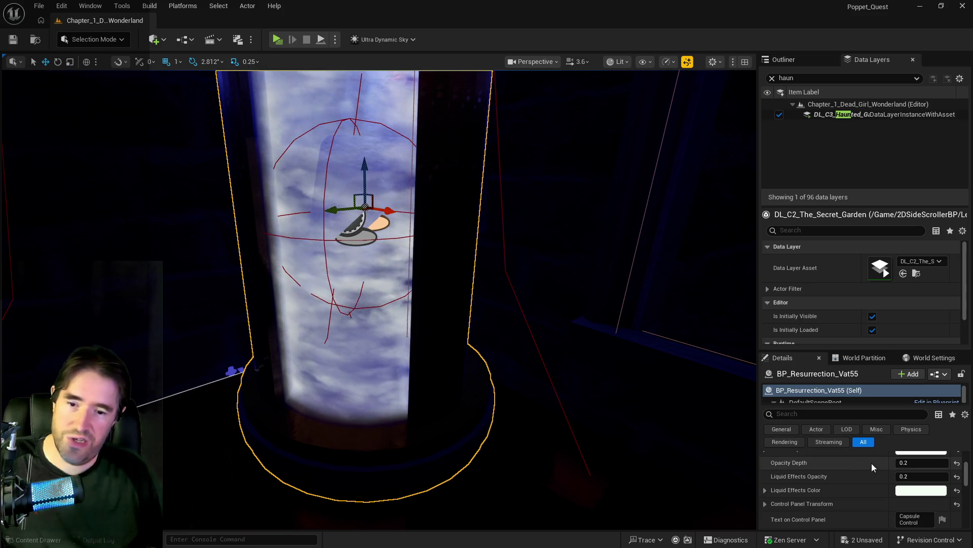
scroll(868, 463, down, 3)
click(928, 484)
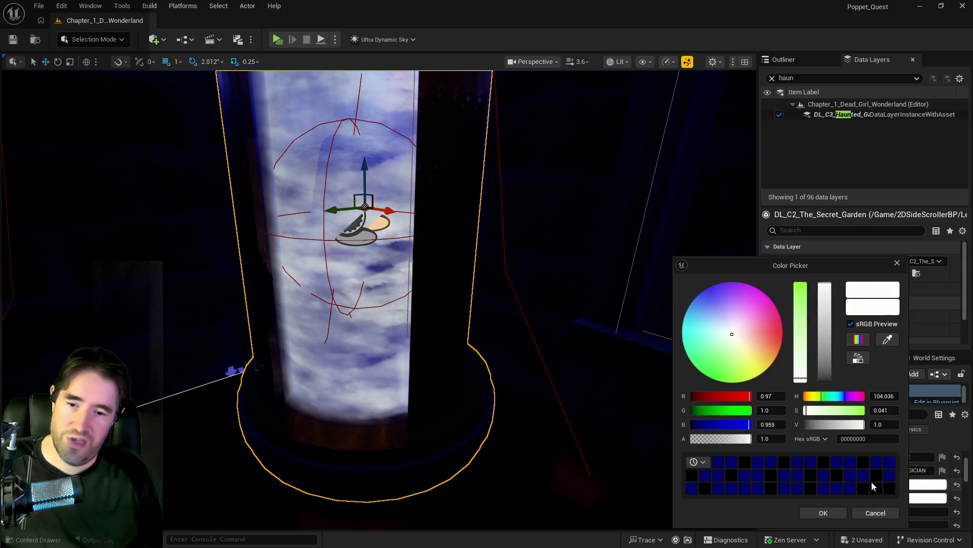
click(744, 462)
click(821, 513)
click(907, 499)
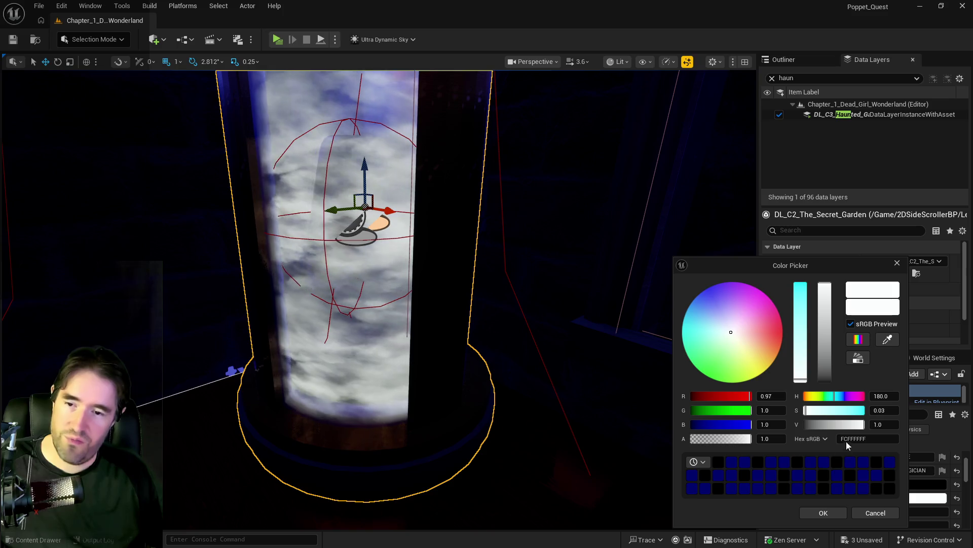
click(819, 513)
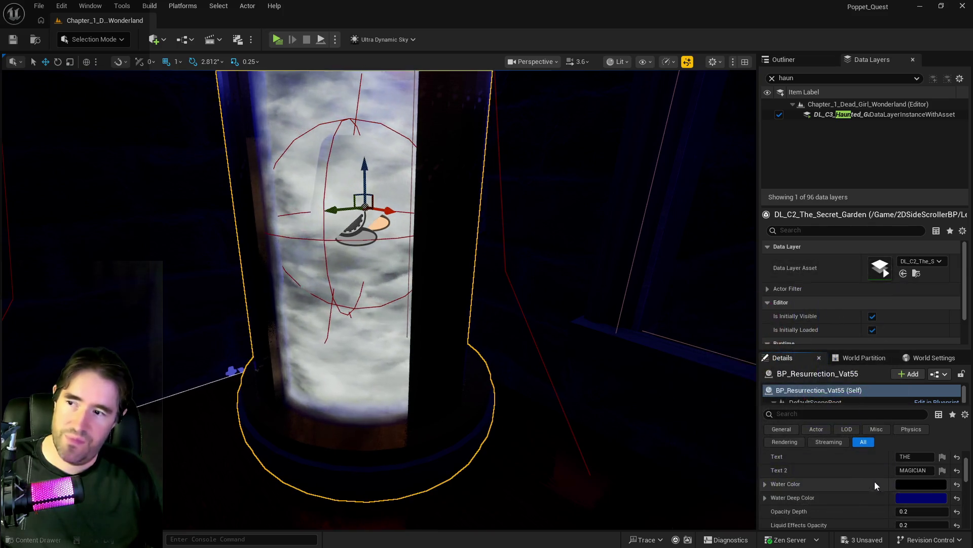
click(865, 490)
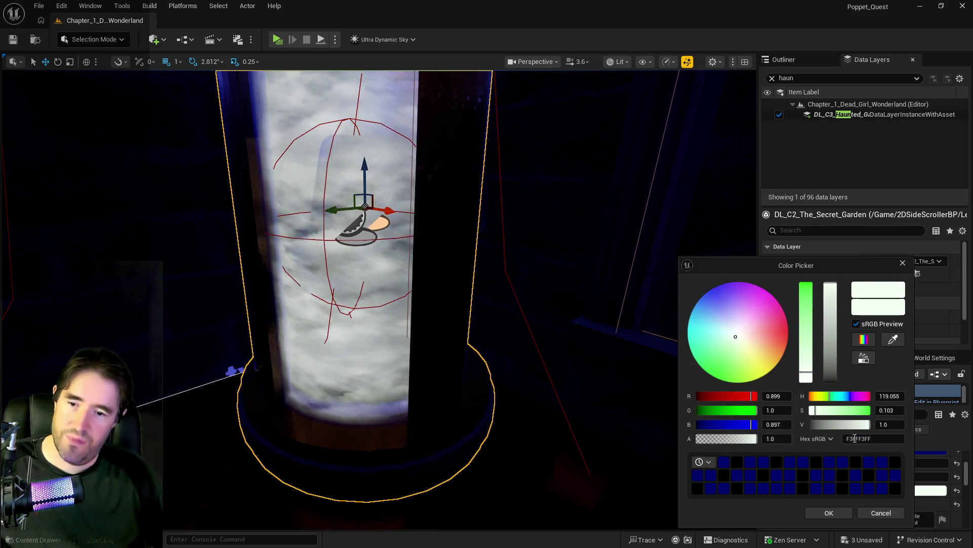
key(Return)
click(826, 512)
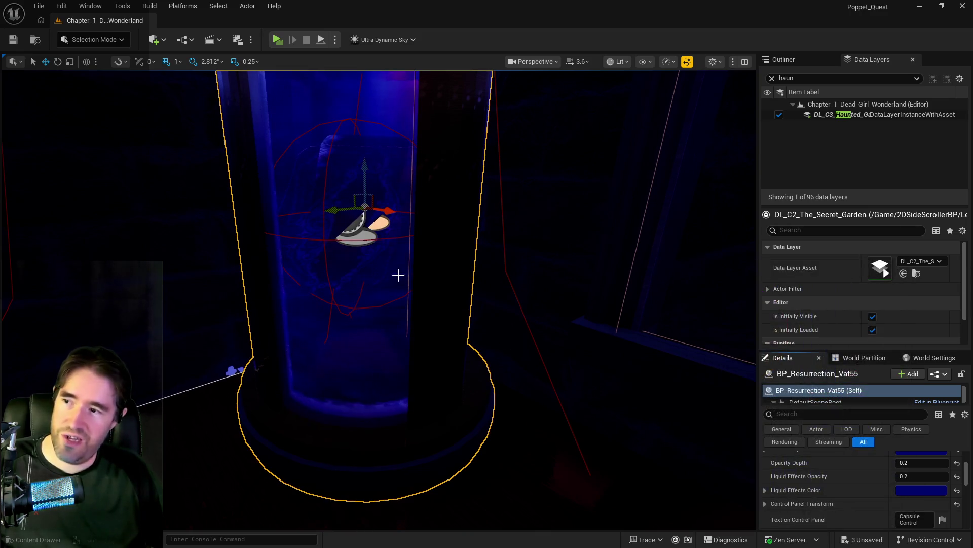
Select BP_Collectible_Tarot_Card10 inside the tank, then select the BP_Resurrection_Vat56 tank.
drag(374, 290, 373, 291)
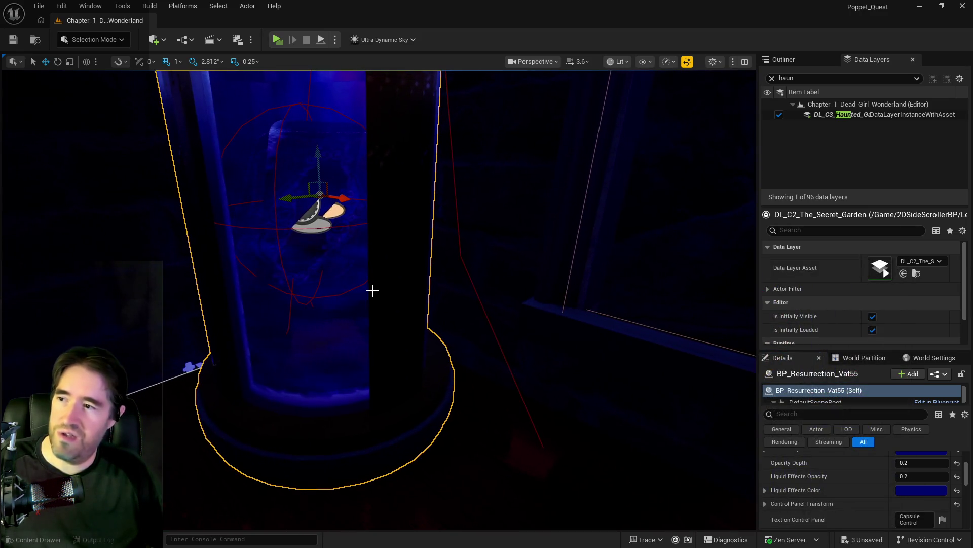
click(278, 227)
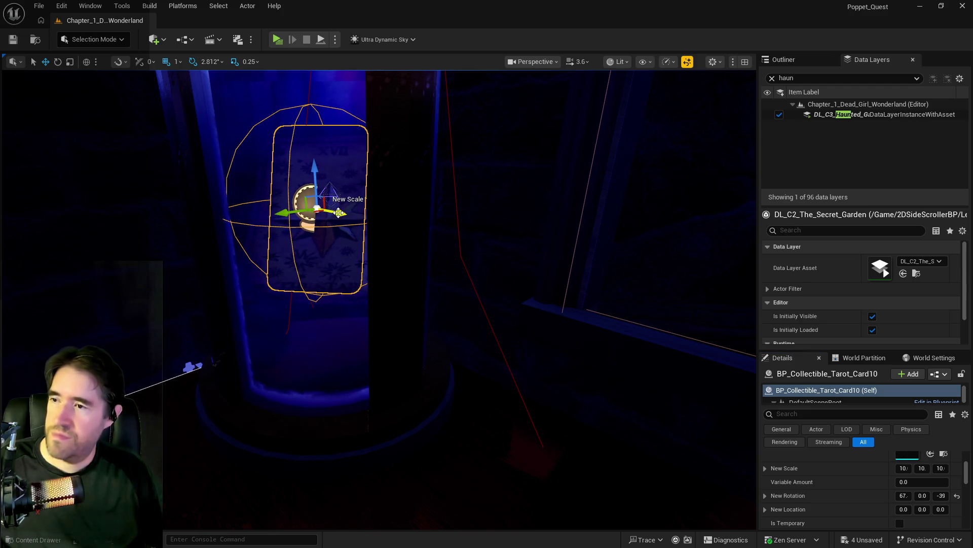
drag(363, 287, 364, 287)
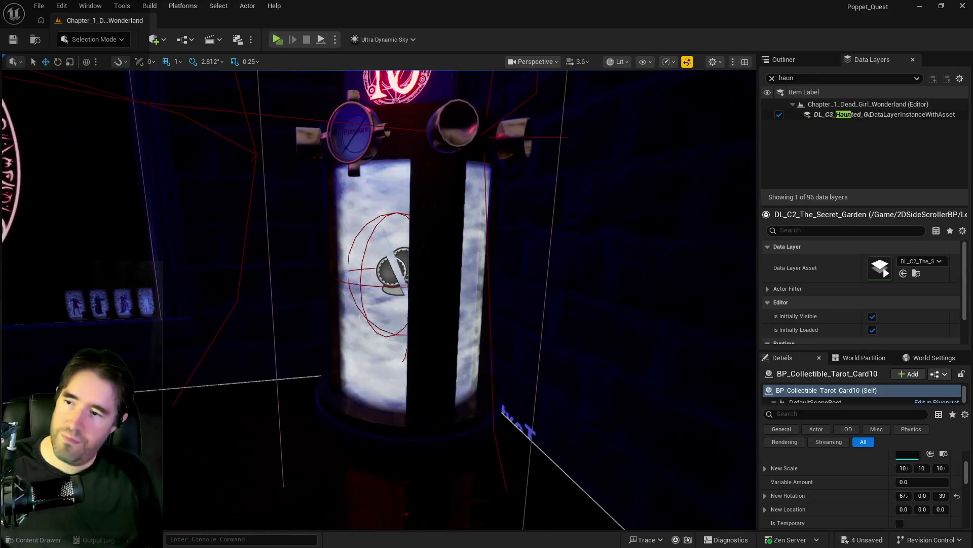
click(425, 375)
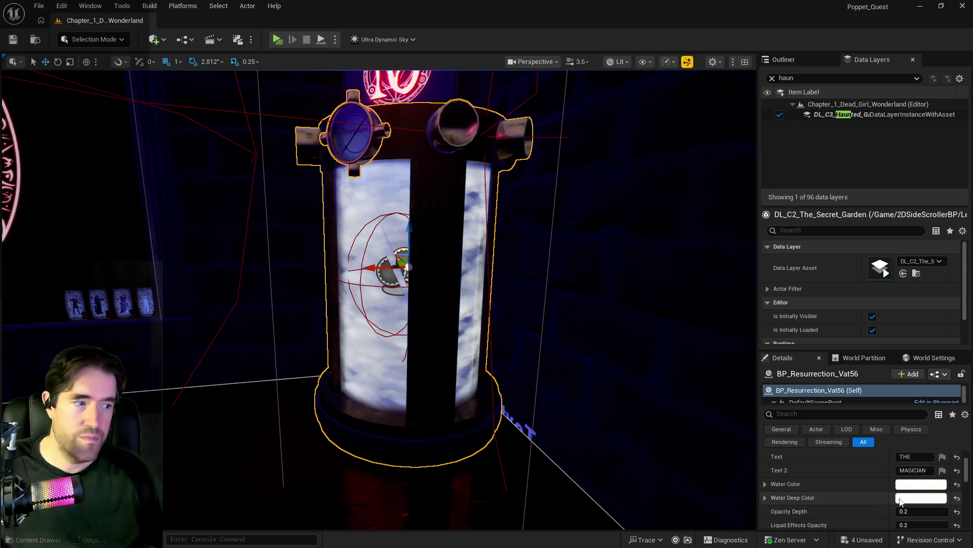
Adjust the vat's water and deep water colours in the Color Picker.
click(899, 502)
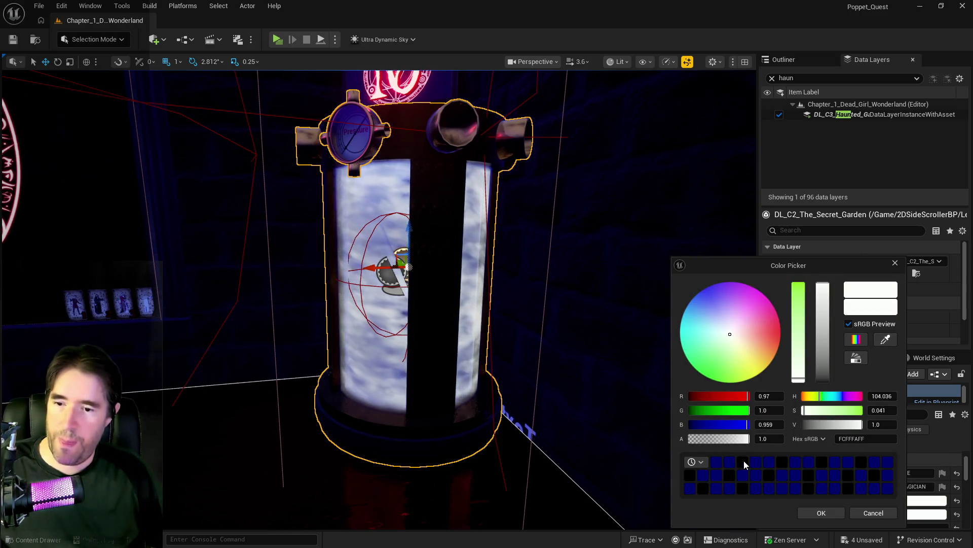
click(814, 513)
click(927, 514)
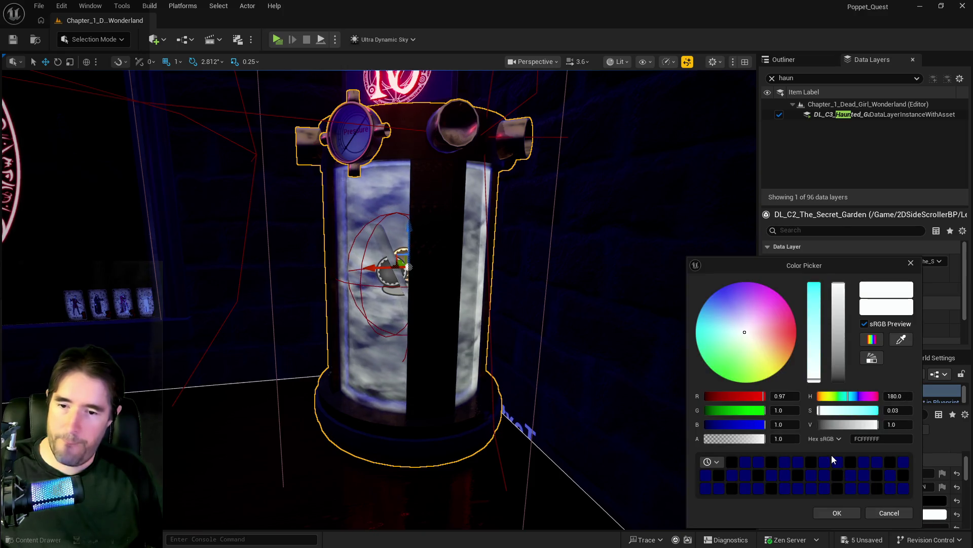
click(829, 513)
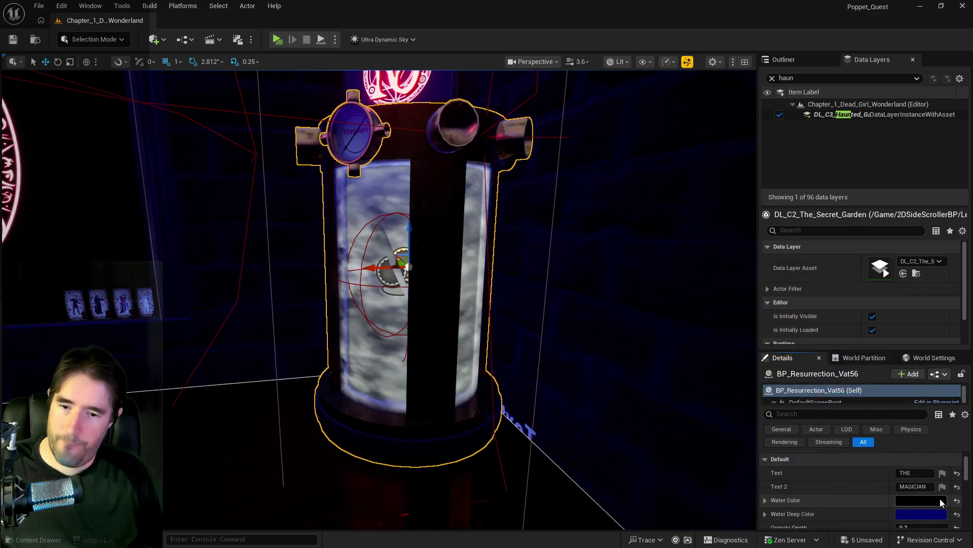
Make the vat's liquid effects colour dark blue, then select The Star tarot card in the tank.
click(919, 506)
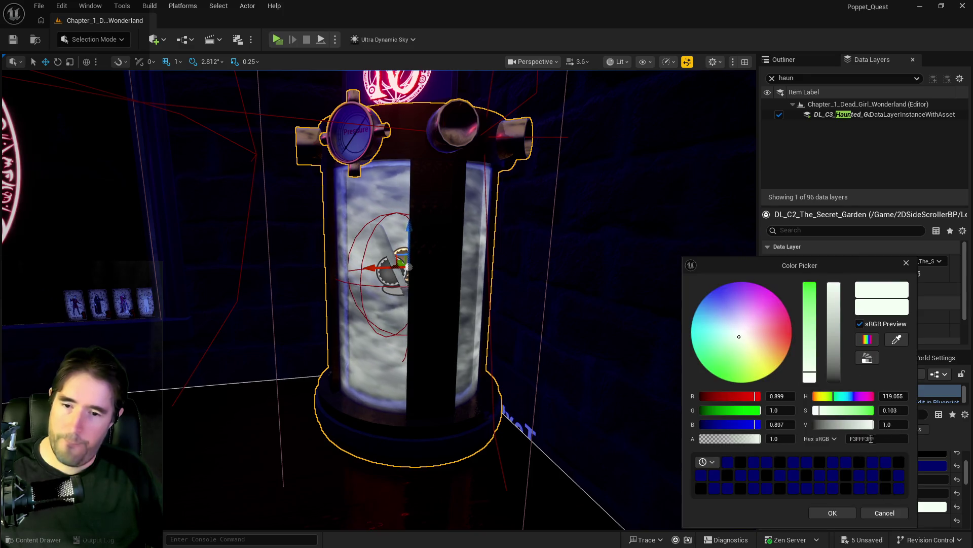
click(832, 513)
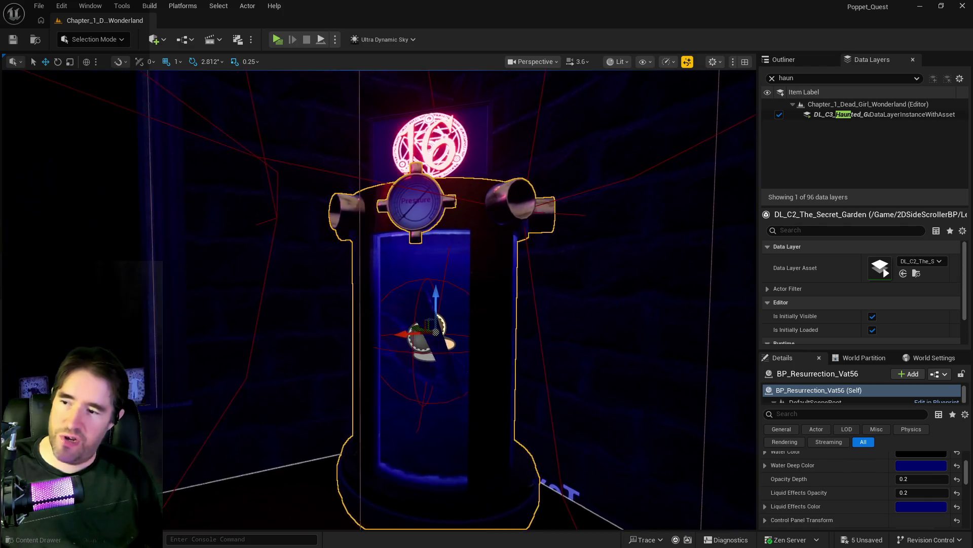
scroll(425, 368, up, 5)
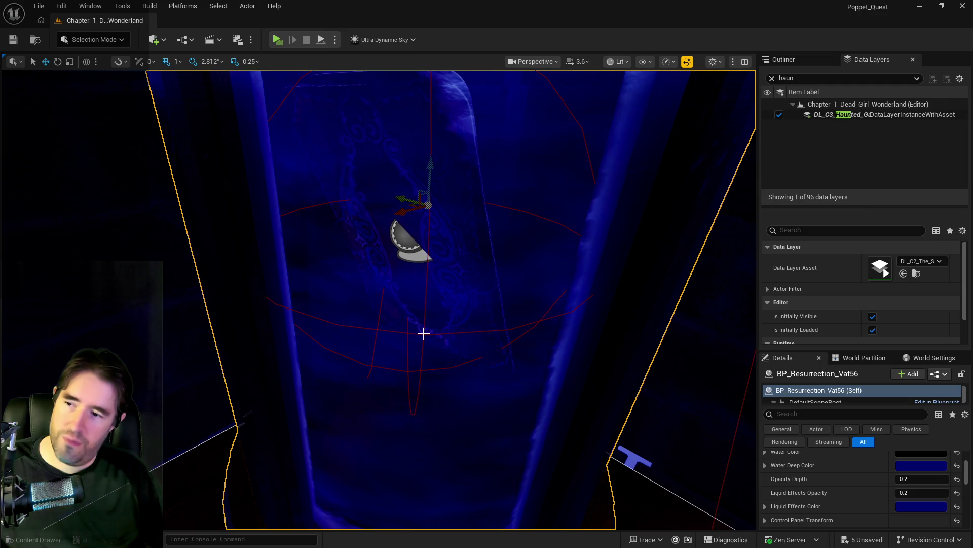
click(423, 335)
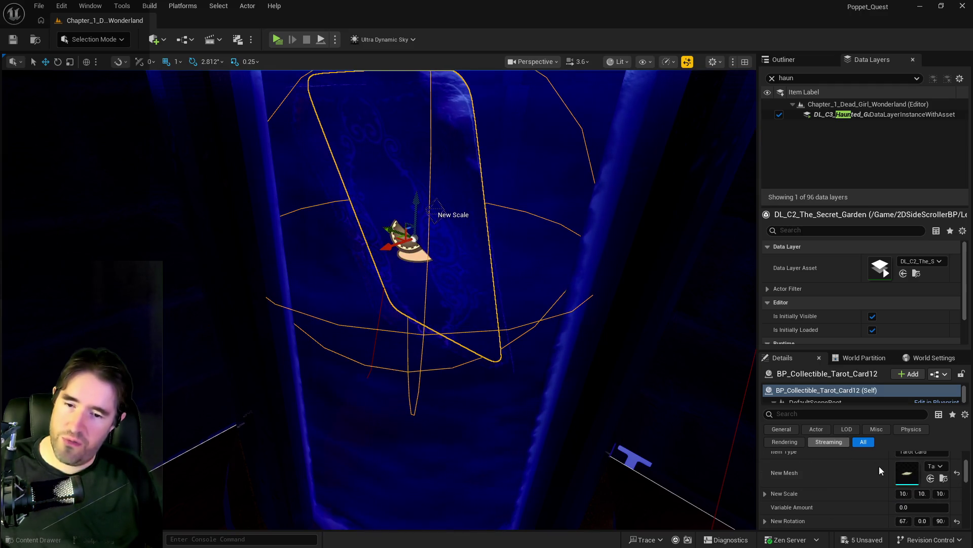
Rotate The Star card by dragging New Rotation Z and nudge it slightly sideways with the gizmo.
drag(941, 521, 965, 521)
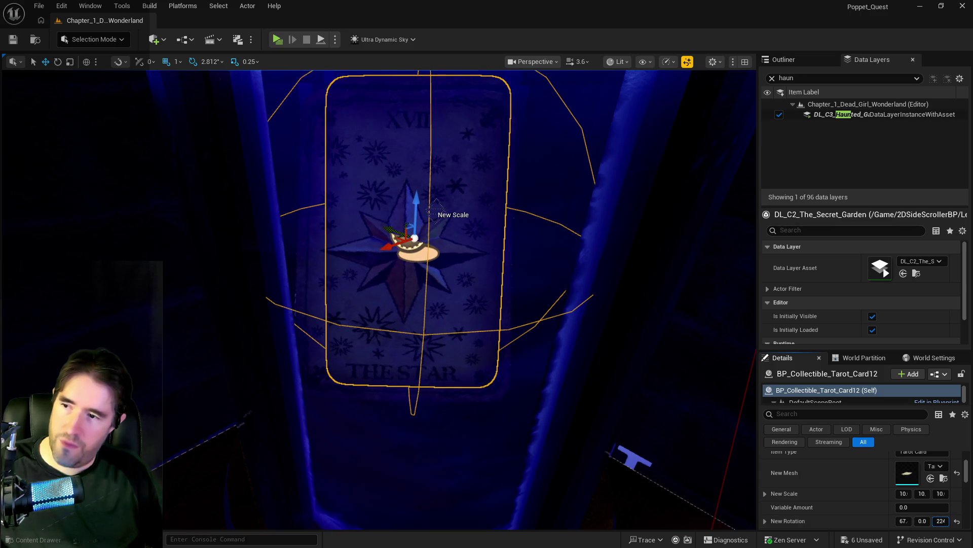
mouse_move(388, 249)
mouse_down()
mouse_move(398, 248)
mouse_move(394, 227)
mouse_move(399, 243)
mouse_up()
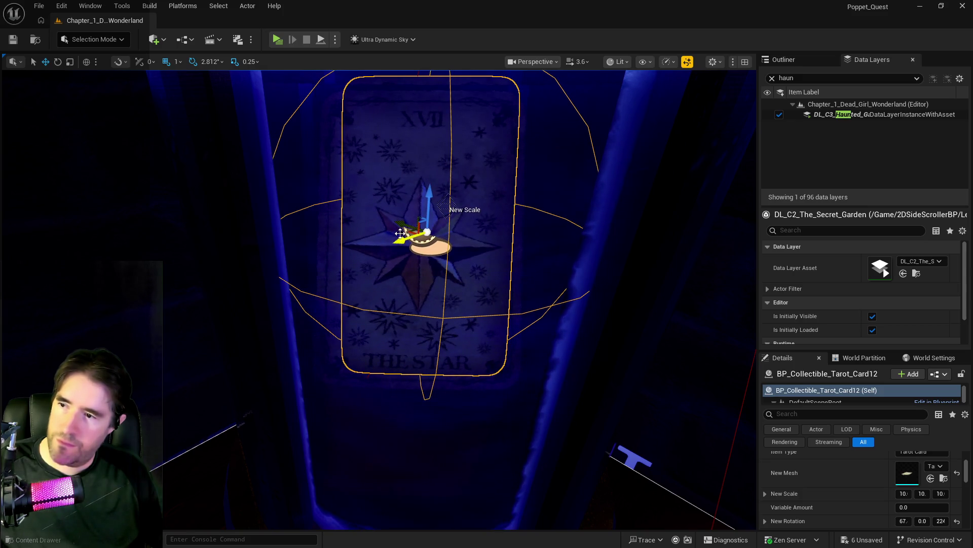
mouse_move(474, 287)
mouse_down()
mouse_move(431, 279)
mouse_move(538, 248)
mouse_move(507, 251)
mouse_move(548, 256)
mouse_move(497, 279)
mouse_move(543, 278)
mouse_up()
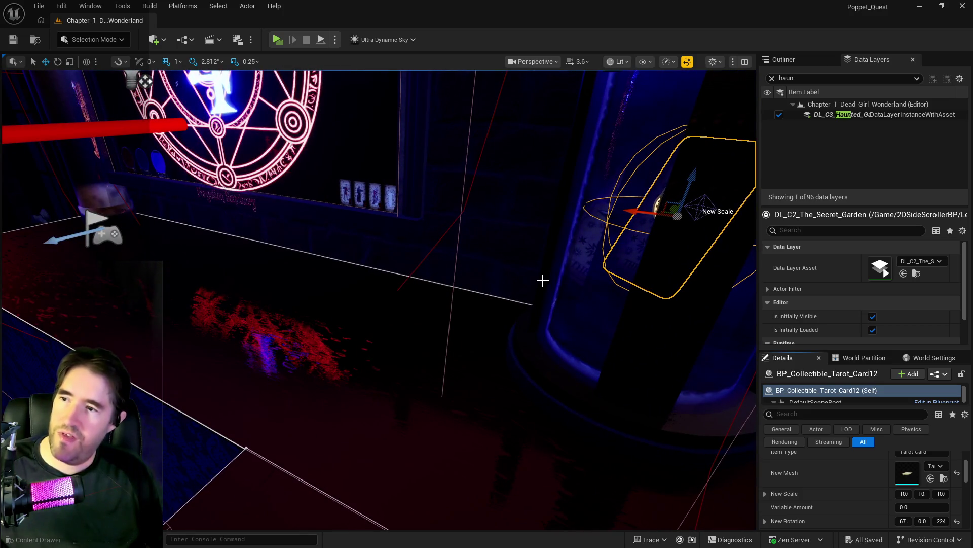
mouse_move(525, 333)
mouse_down()
mouse_move(522, 304)
mouse_move(541, 328)
mouse_up()
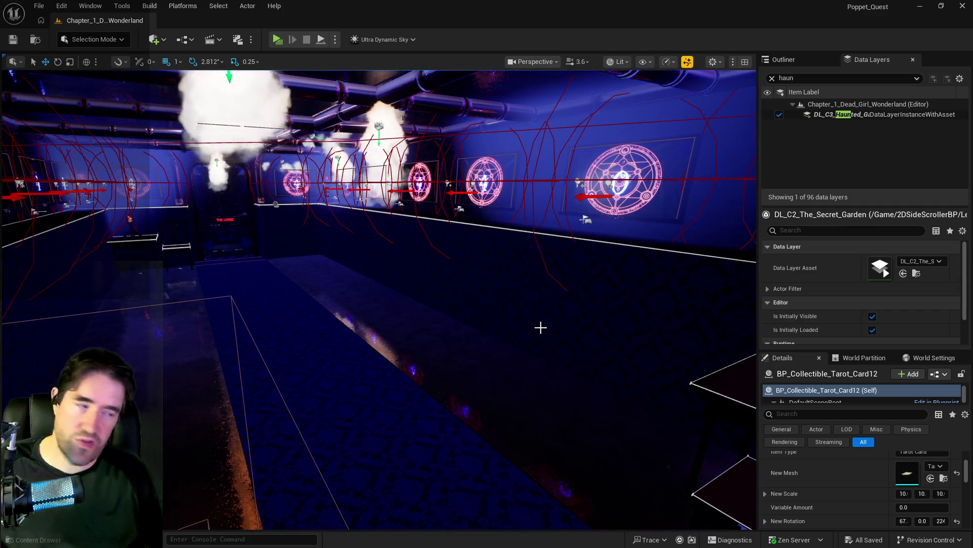
mouse_move(541, 328)
mouse_down()
mouse_move(487, 312)
mouse_move(543, 353)
mouse_up()
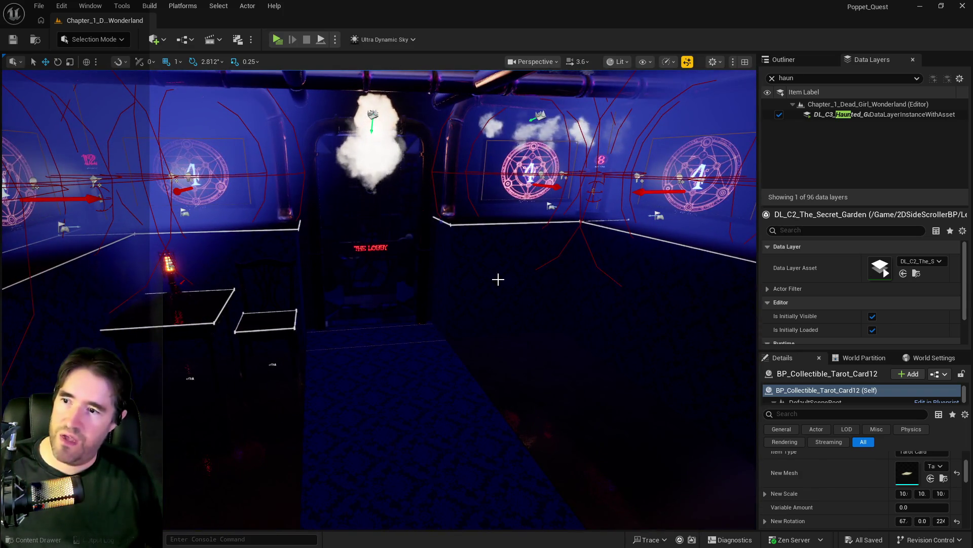
mouse_move(325, 392)
mouse_down()
mouse_move(234, 384)
mouse_move(325, 392)
mouse_up()
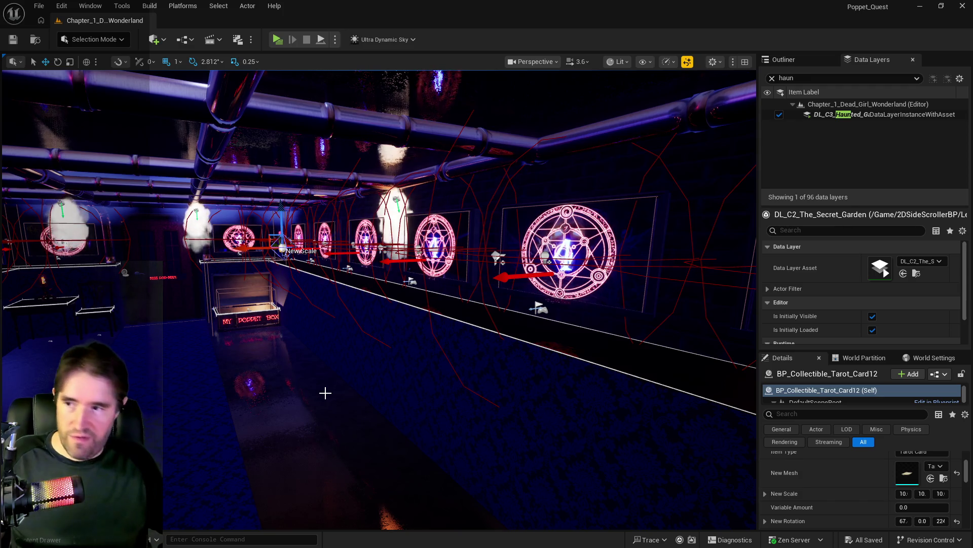
mouse_move(502, 323)
mouse_down()
mouse_move(446, 307)
mouse_move(483, 342)
mouse_up()
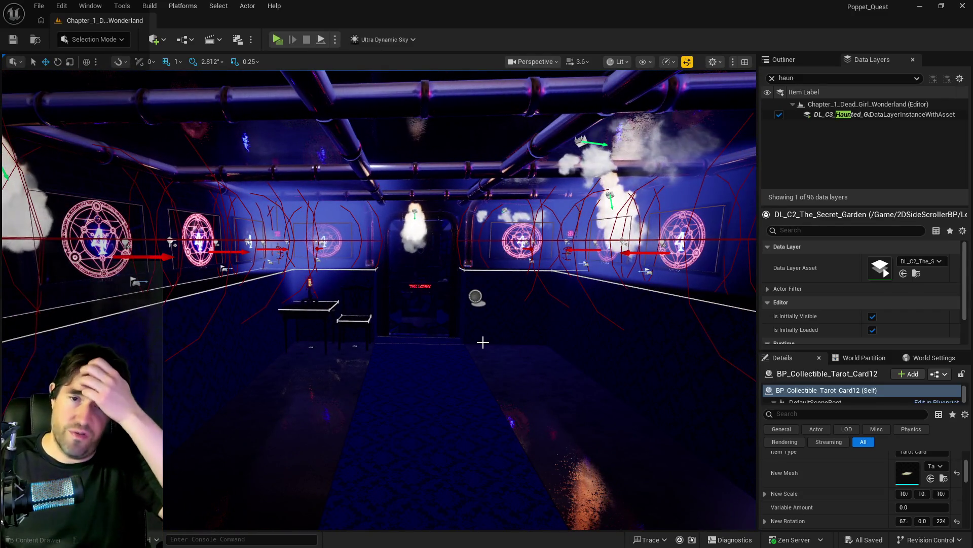
mouse_move(483, 342)
mouse_down()
mouse_move(523, 337)
mouse_move(30, 358)
mouse_up()
drag(347, 360, 346, 395)
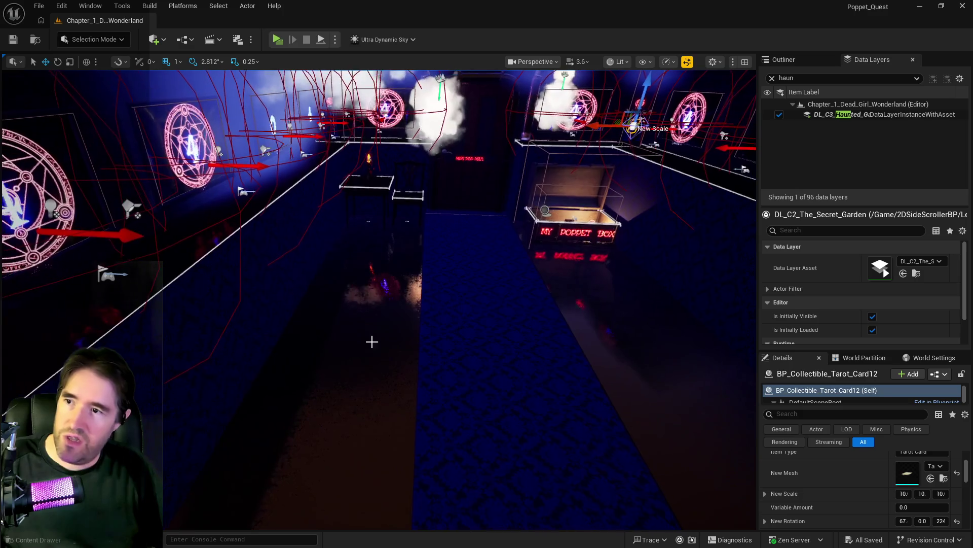
click(535, 248)
mouse_move(534, 248)
mouse_down()
mouse_move(583, 188)
mouse_move(573, 218)
mouse_move(555, 193)
mouse_move(544, 194)
mouse_move(482, 241)
mouse_up()
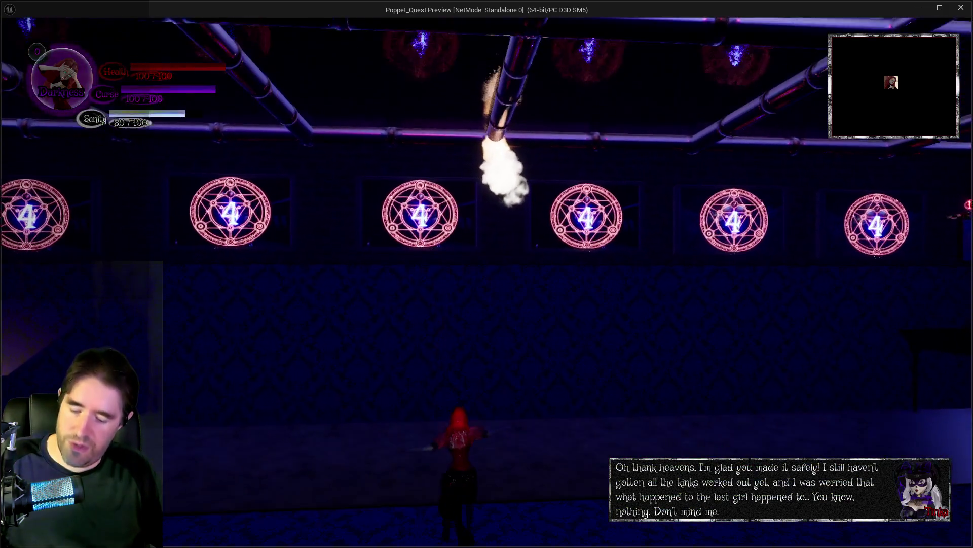
In the playtest, equip The Hanged Man card, walk forward, and bring up the floor map.
key(Tab)
key(Tab)
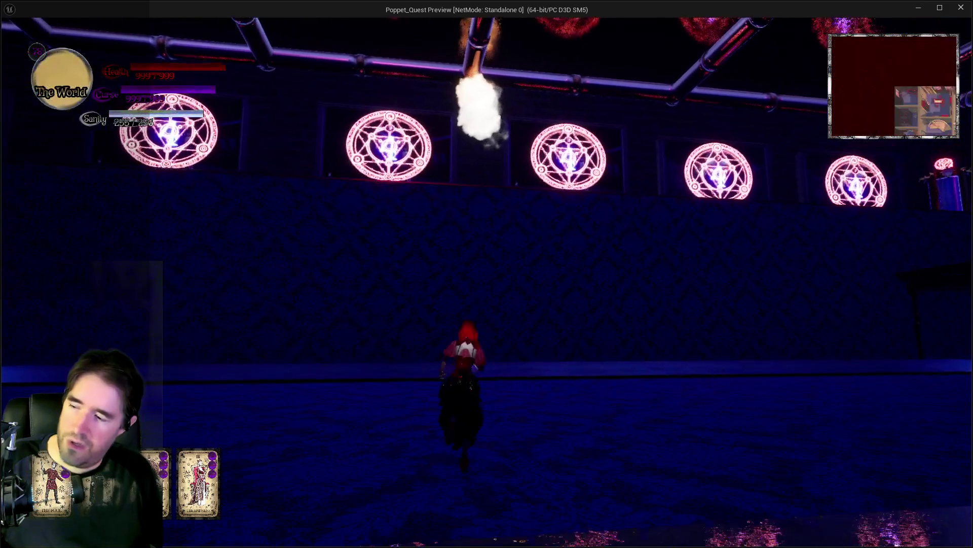
key(Tab)
click(207, 496)
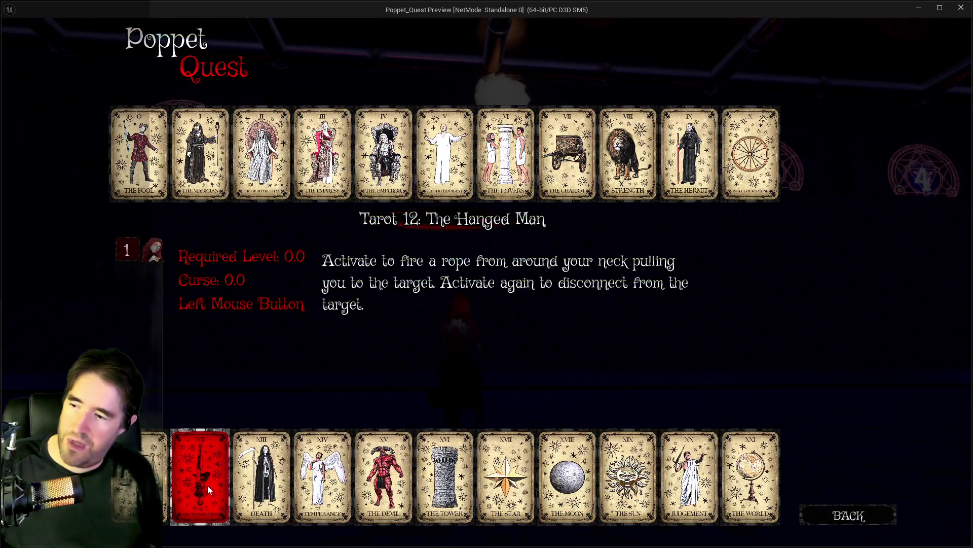
key(Tab)
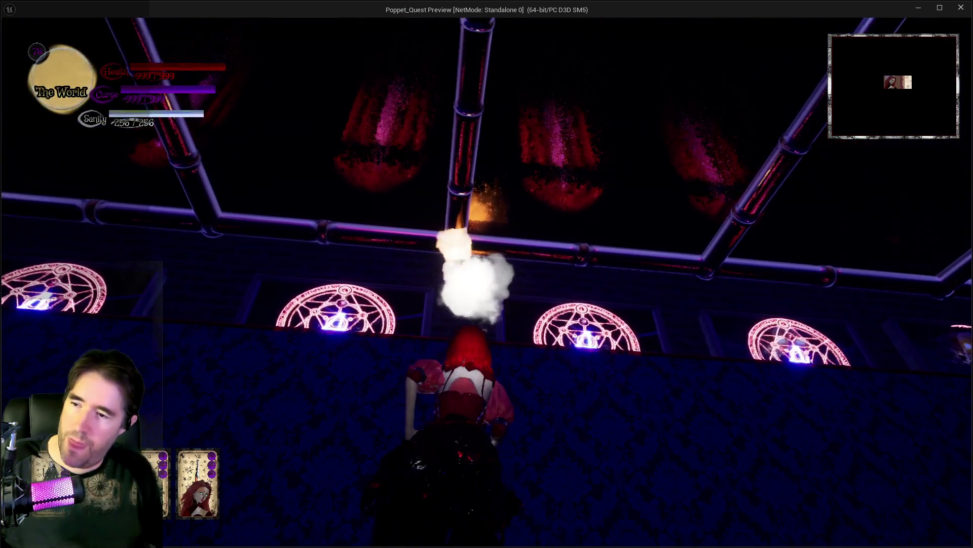
key(w)
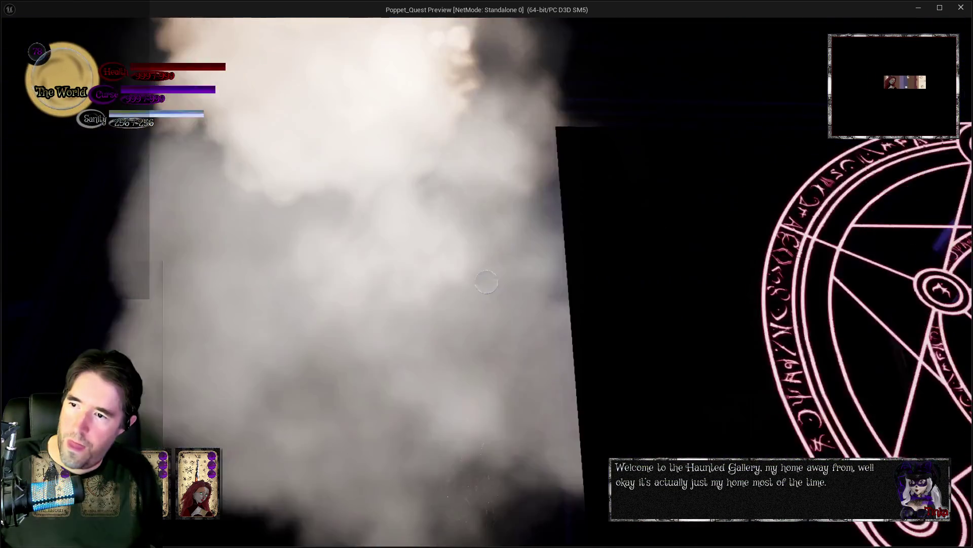
key(m)
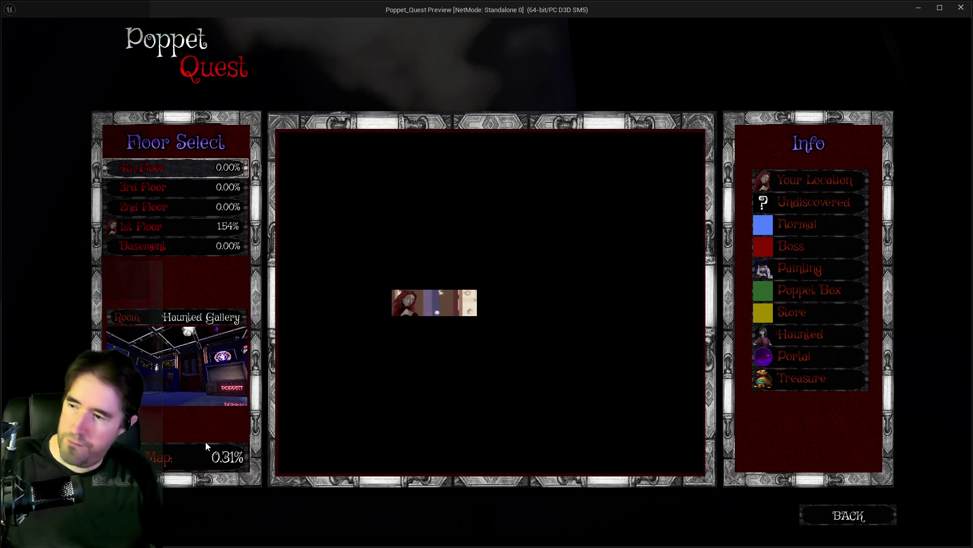
Close the floor map, run toward the lobby wall, and recheck the map.
click(835, 520)
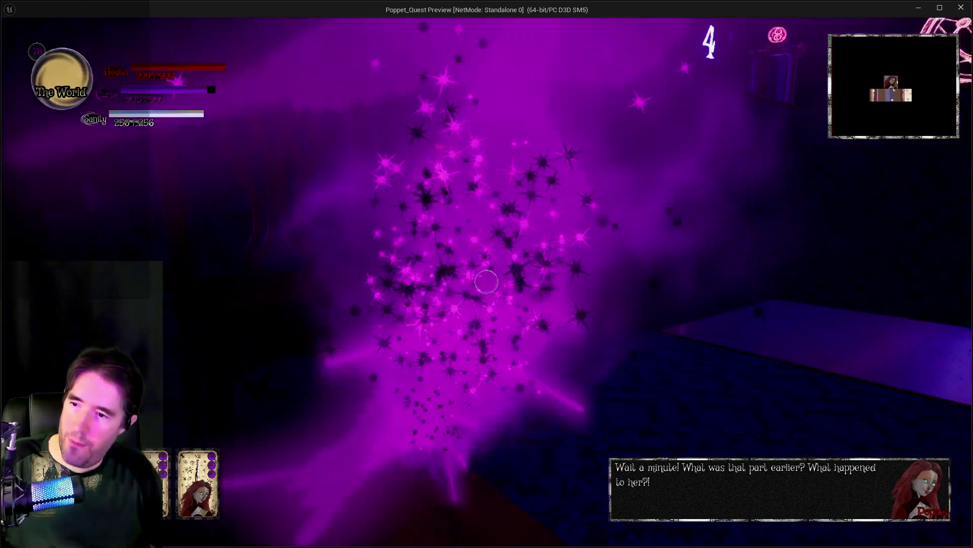
key(w)
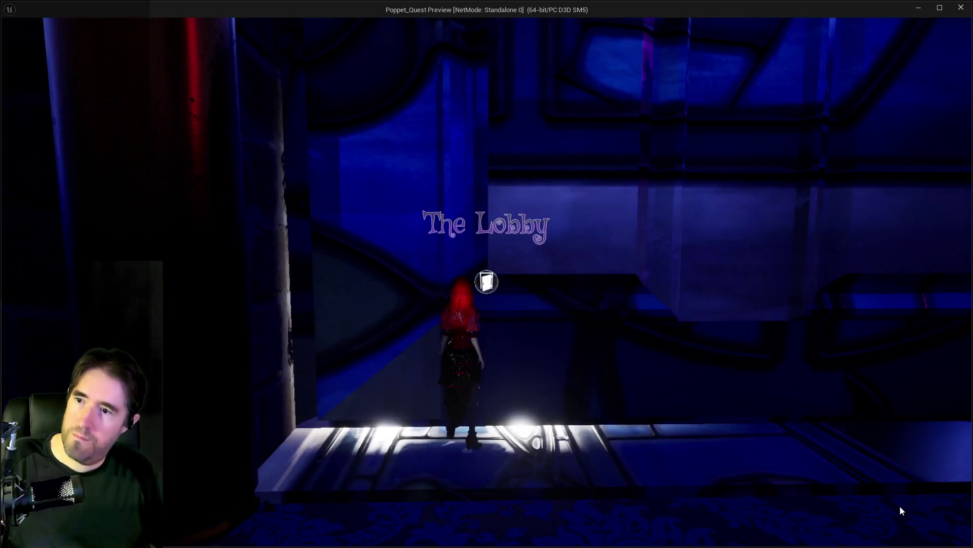
key(m)
click(847, 527)
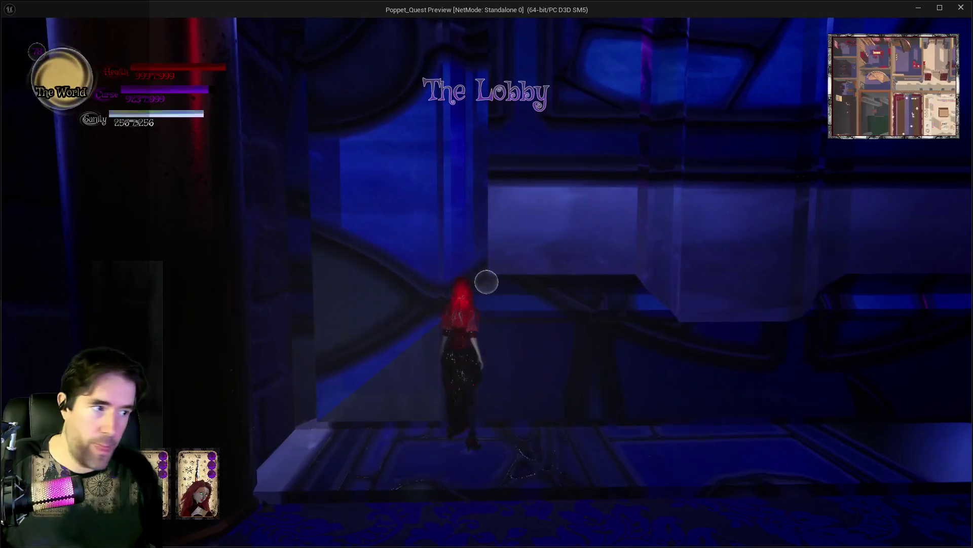
Run through the Lobby toward the POPPET sign, casting the equipped card's ability three times.
key(w)
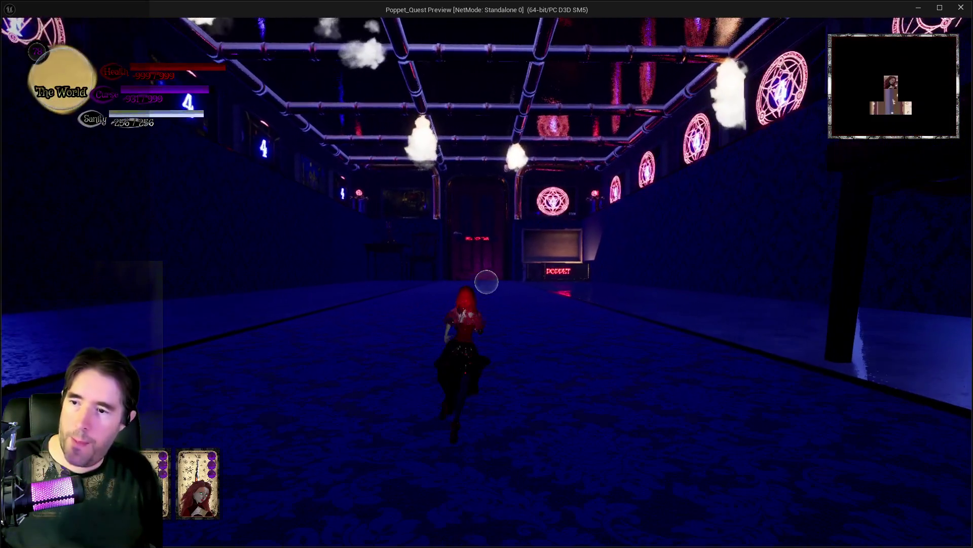
click(487, 282)
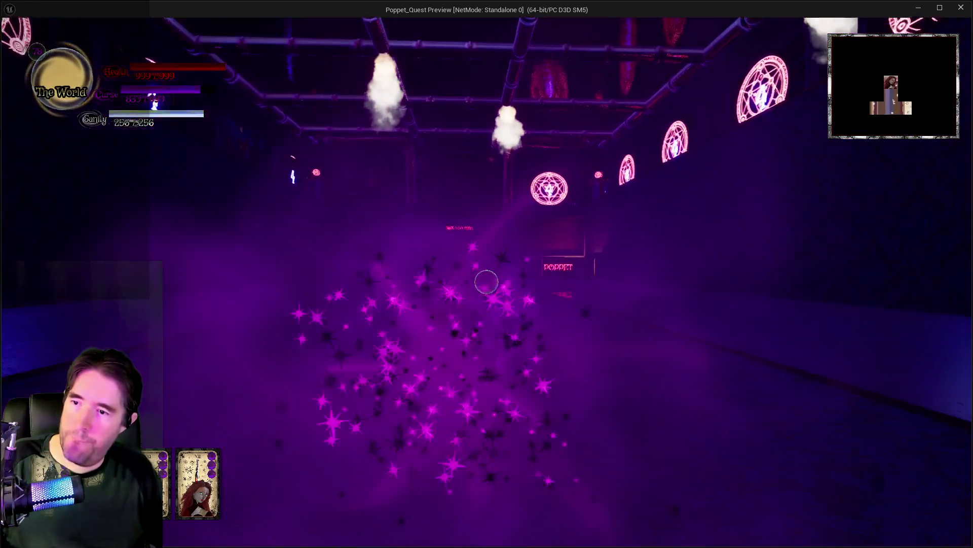
key(w)
click(487, 282)
key(w)
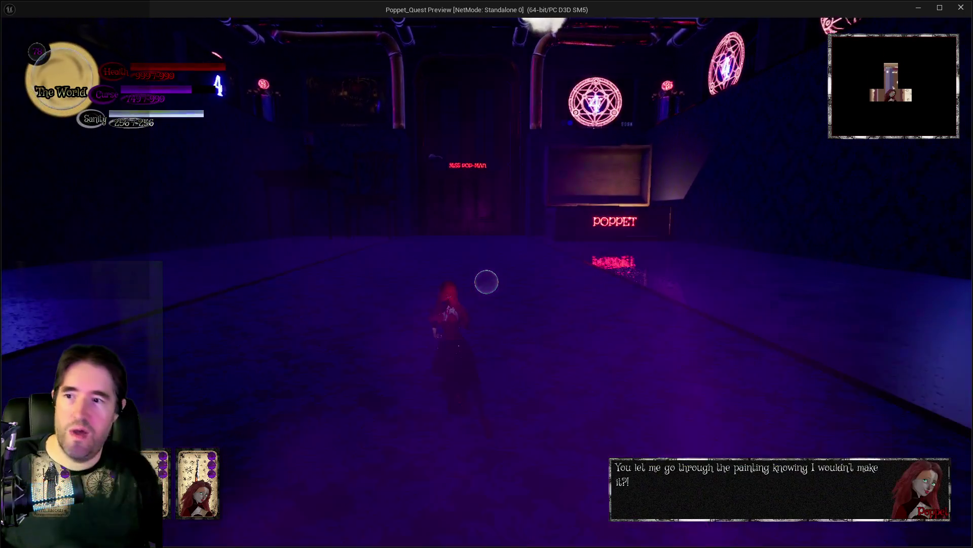
click(486, 282)
key(w)
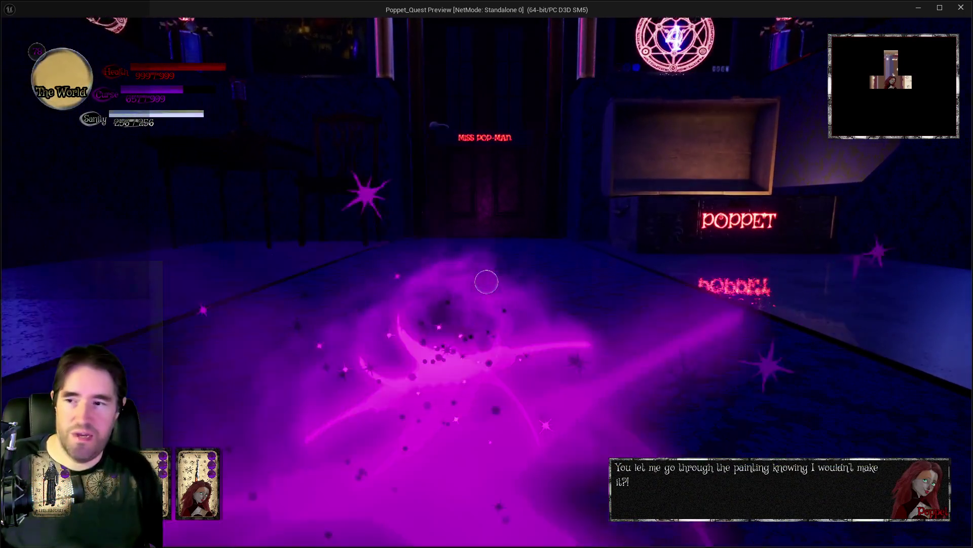
Walk into the MISS POP-MAN doorway, turn to face the wall, and end the game preview.
key(w)
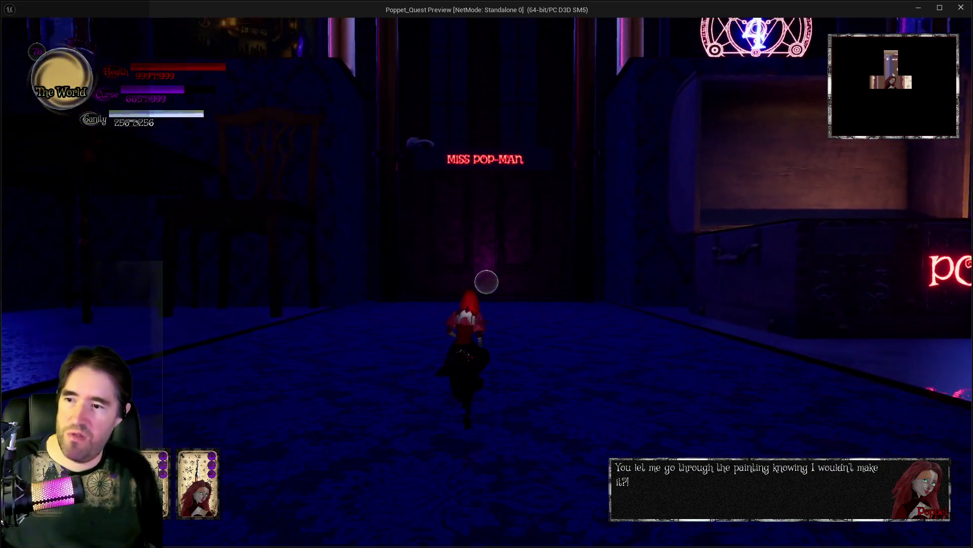
key(w)
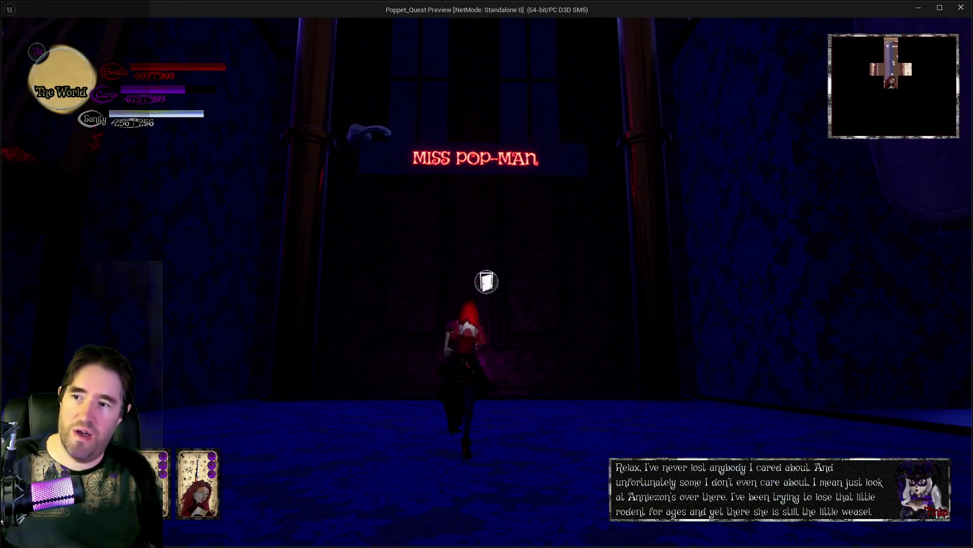
key(w)
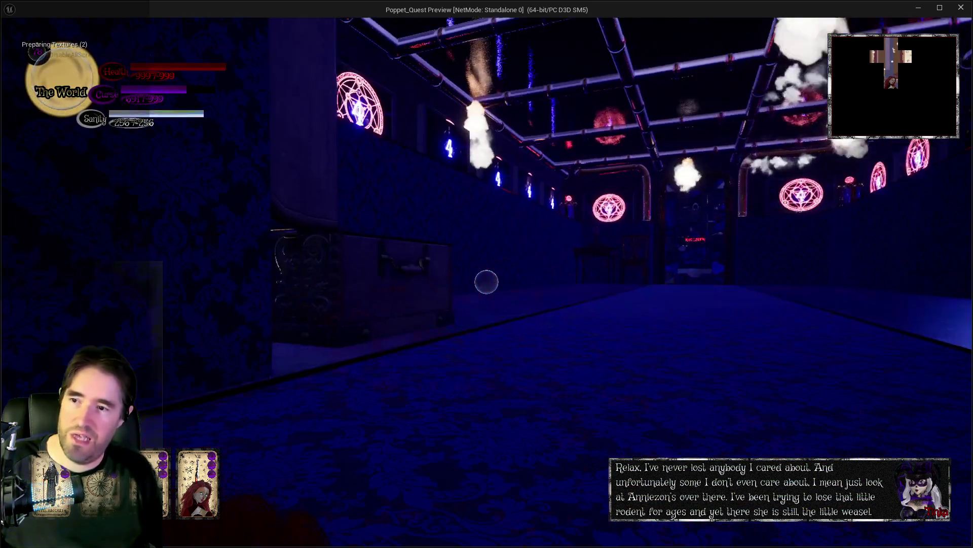
key(s)
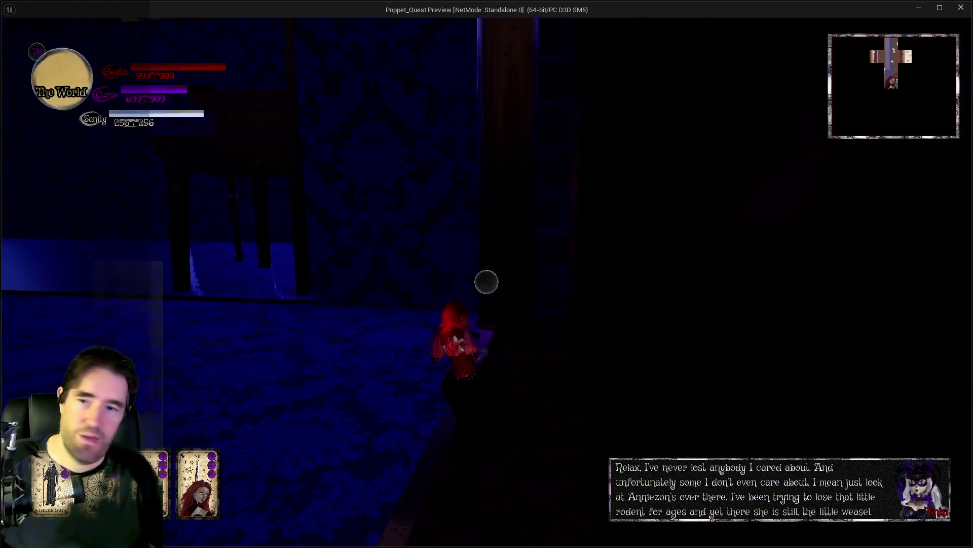
key(Escape)
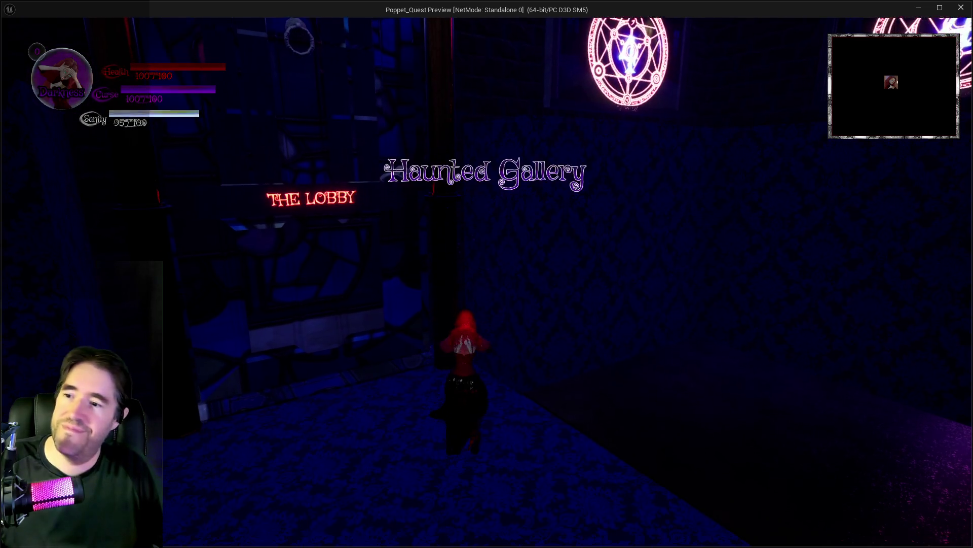
Walk the character through the doorway into The Lobby, then return to the editor and stop play.
key(w)
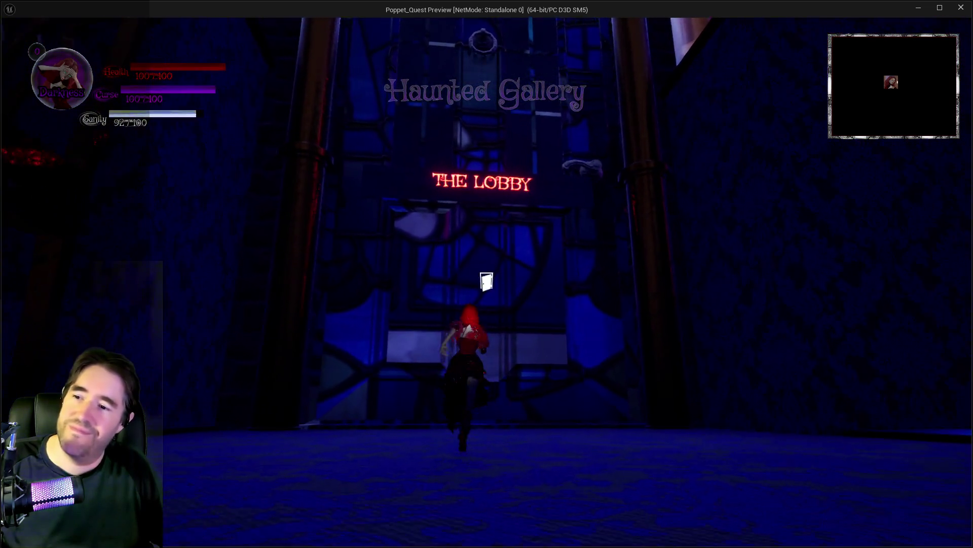
key(w)
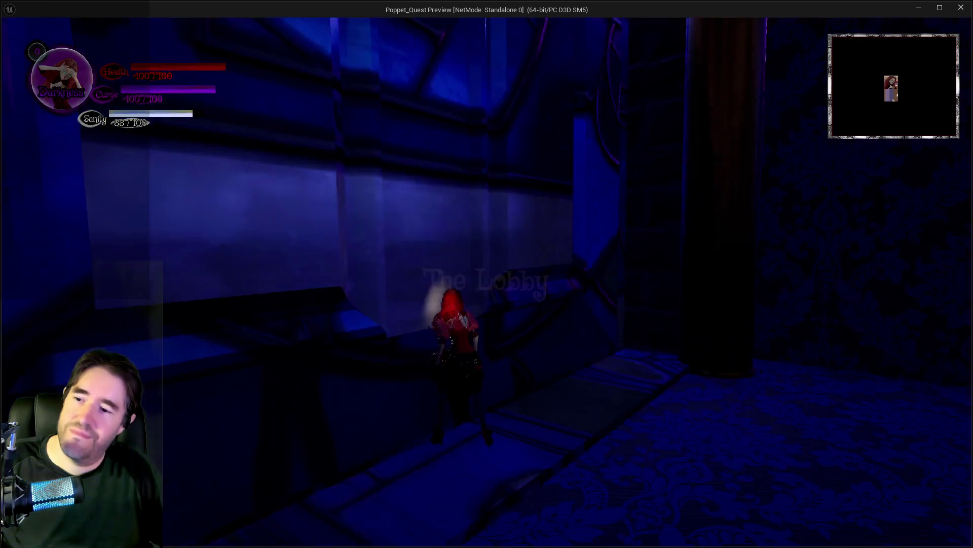
key(alt+Tab)
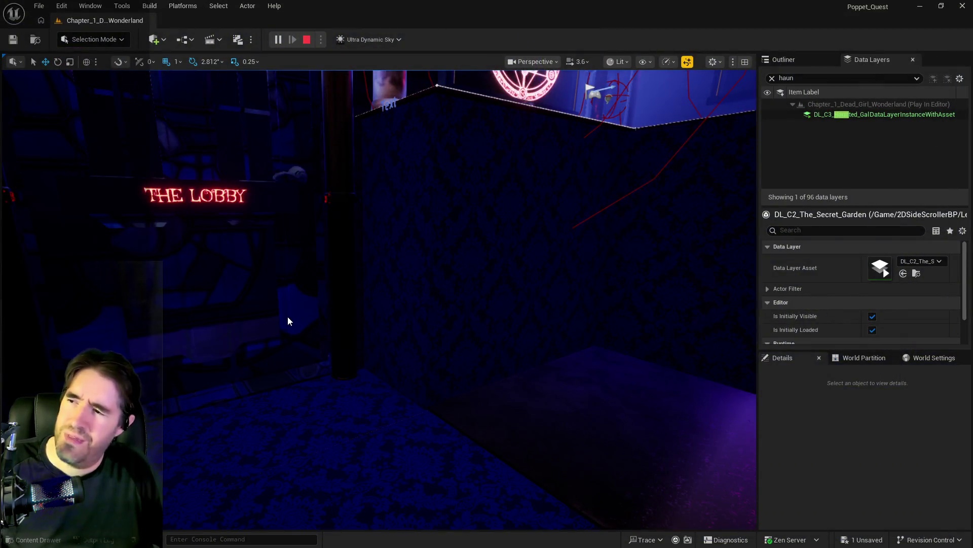
key(Escape)
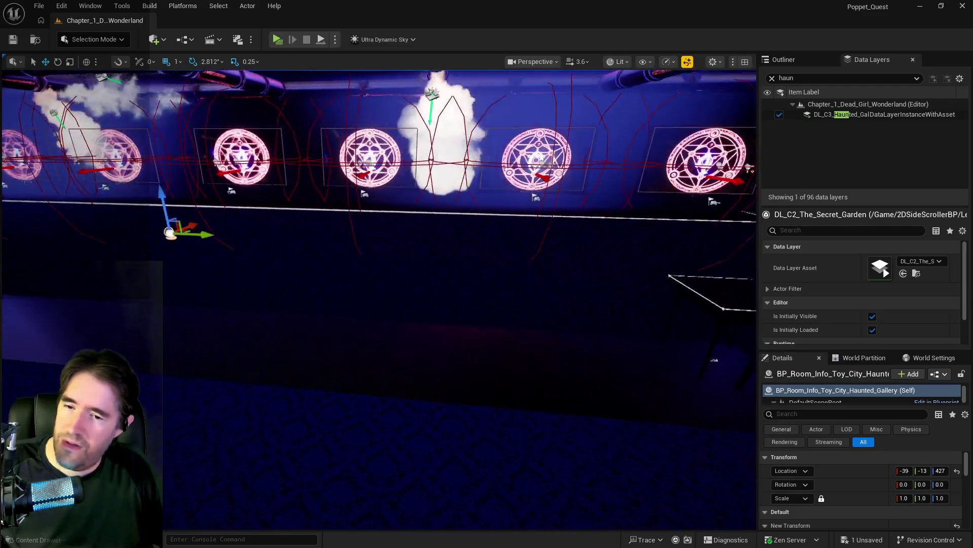
Set the Haunted Gallery volume's New Transform Scale Y to 118.
scroll(920, 504, down, 2)
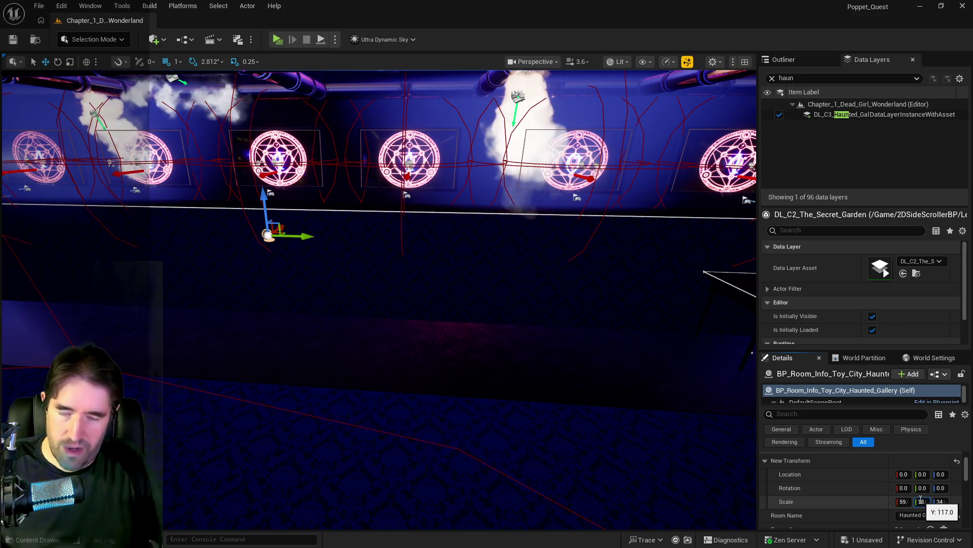
key(Return)
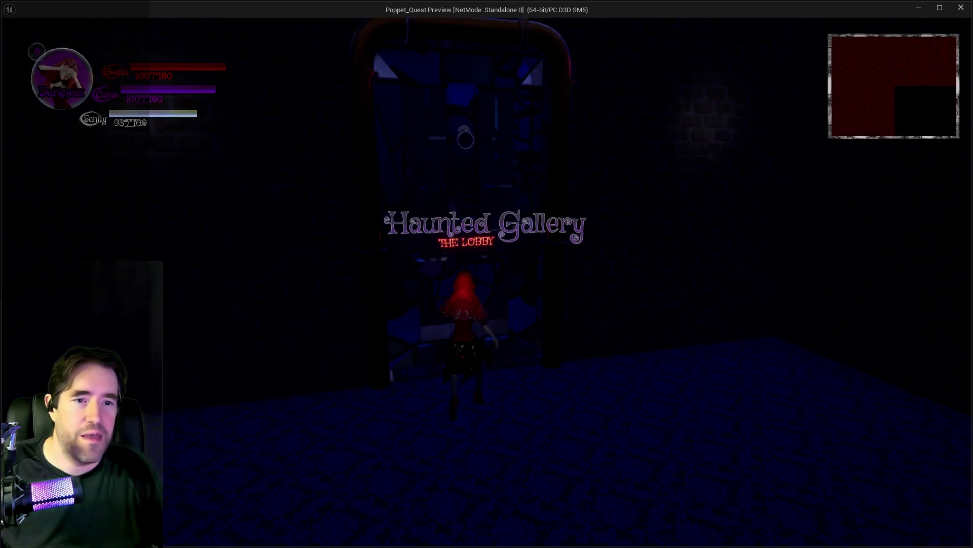
Walk the character toward the lobby door, then return to the editor and stop play.
key(s)
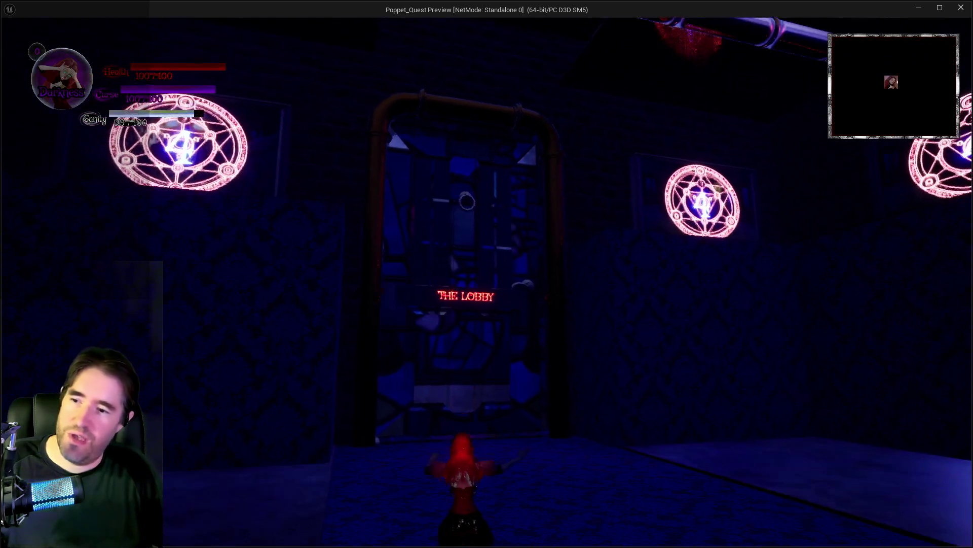
key(w)
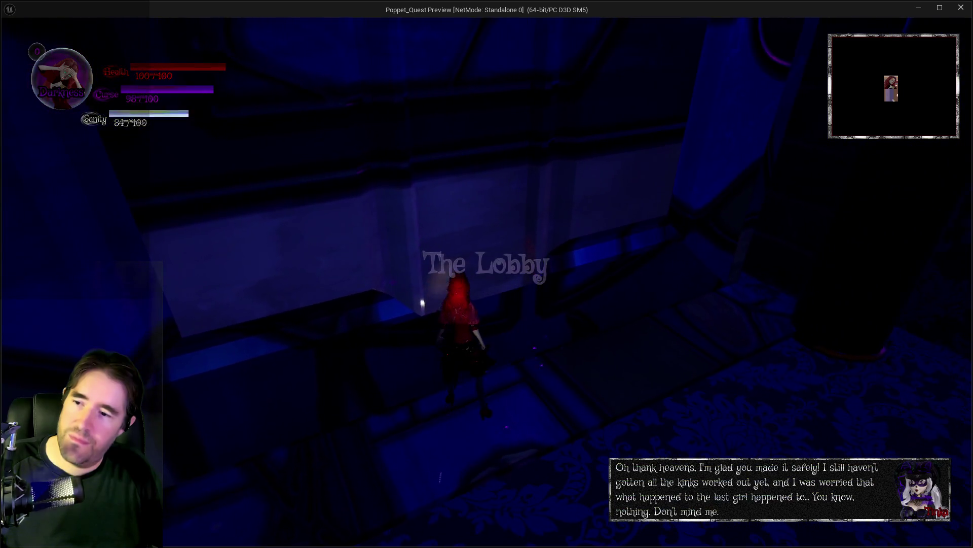
key(alt+Tab)
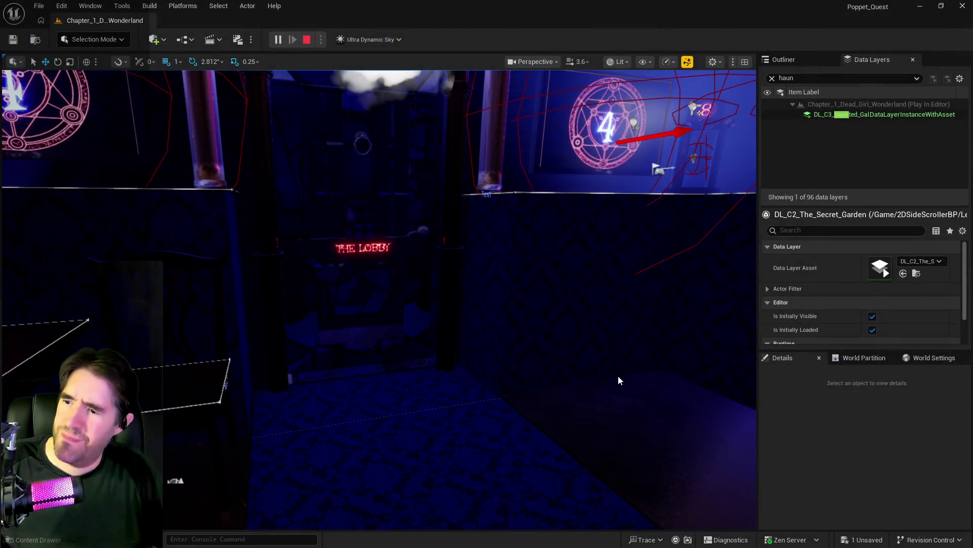
key(Escape)
Fly the viewport along the magic-circle gallery wall to inspect the Haunted Gallery volume's edges.
key(f)
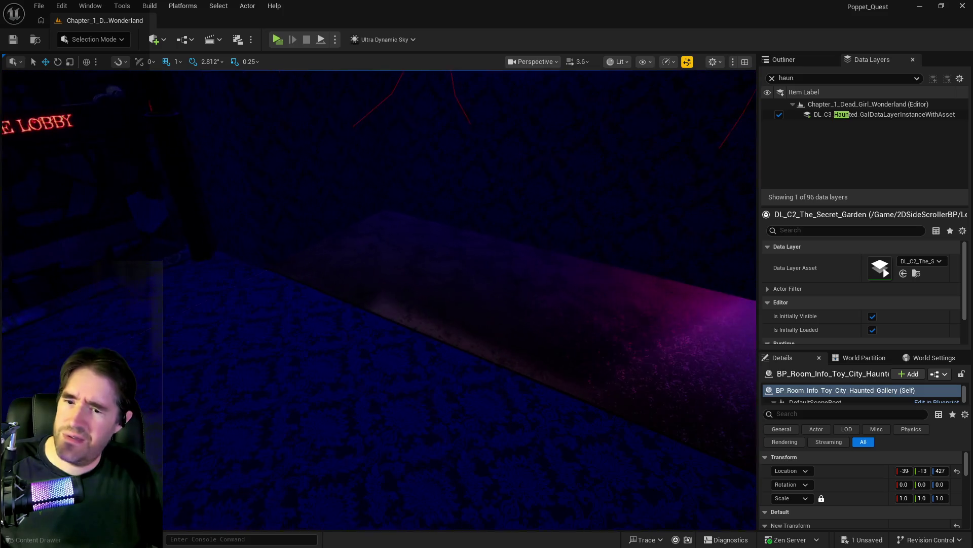
drag(744, 401, 616, 367)
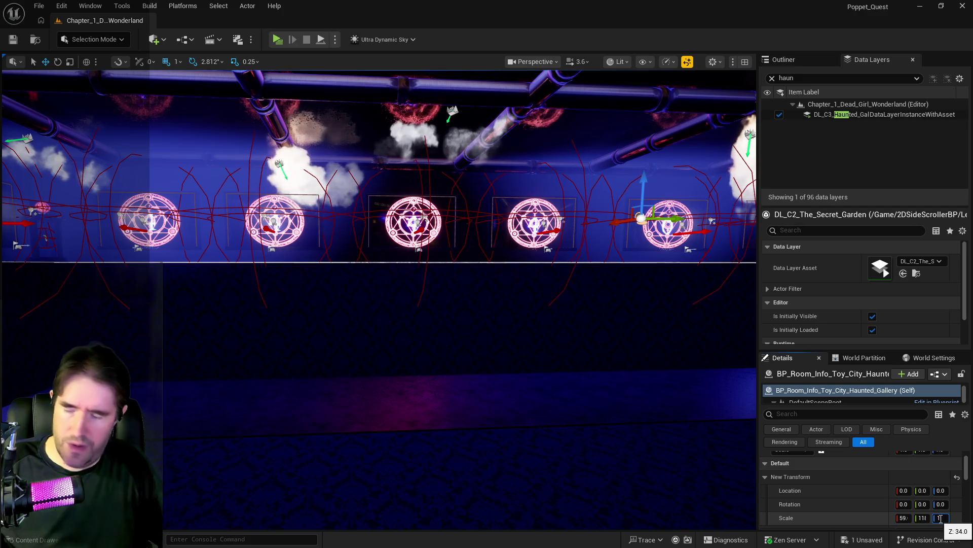
mouse_move(616, 367)
mouse_down()
mouse_move(444, 318)
mouse_move(428, 304)
mouse_move(390, 329)
mouse_move(259, 354)
mouse_up()
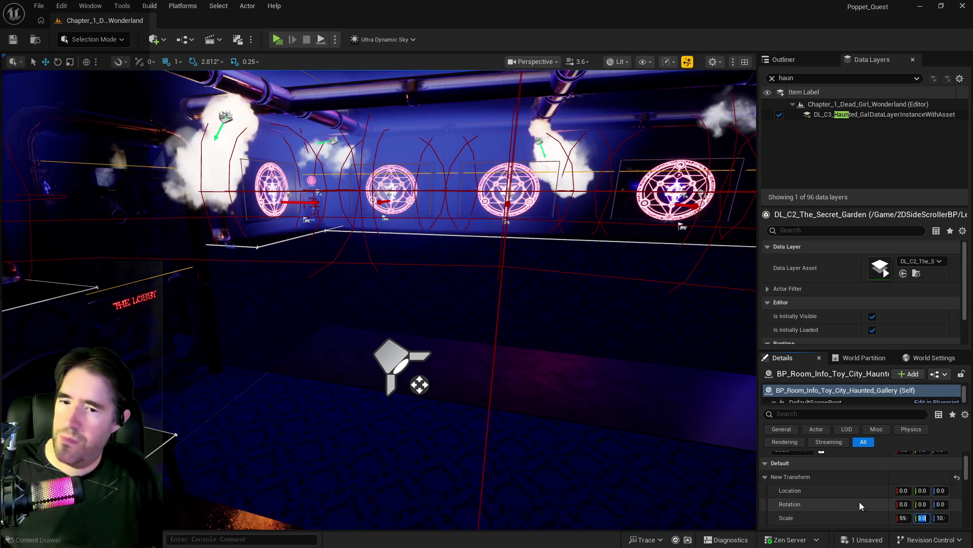
mouse_move(385, 304)
mouse_down()
mouse_move(349, 302)
mouse_move(539, 293)
mouse_up()
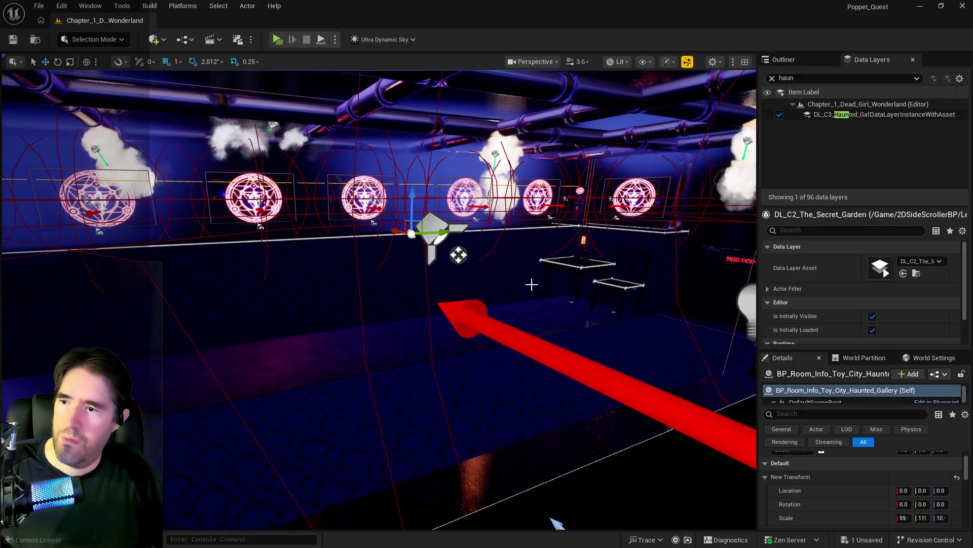
drag(444, 232, 365, 244)
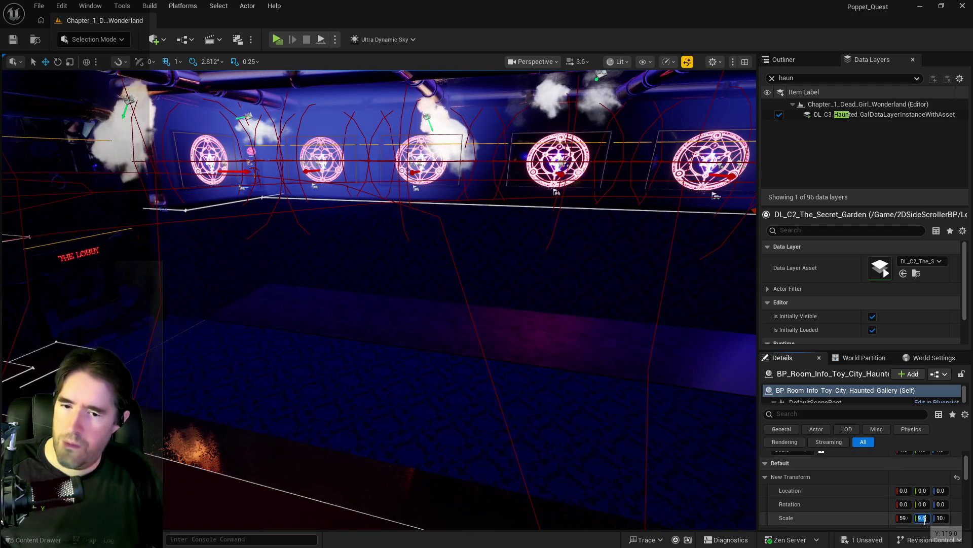
mouse_move(464, 404)
mouse_down()
mouse_move(463, 426)
mouse_move(463, 404)
mouse_up()
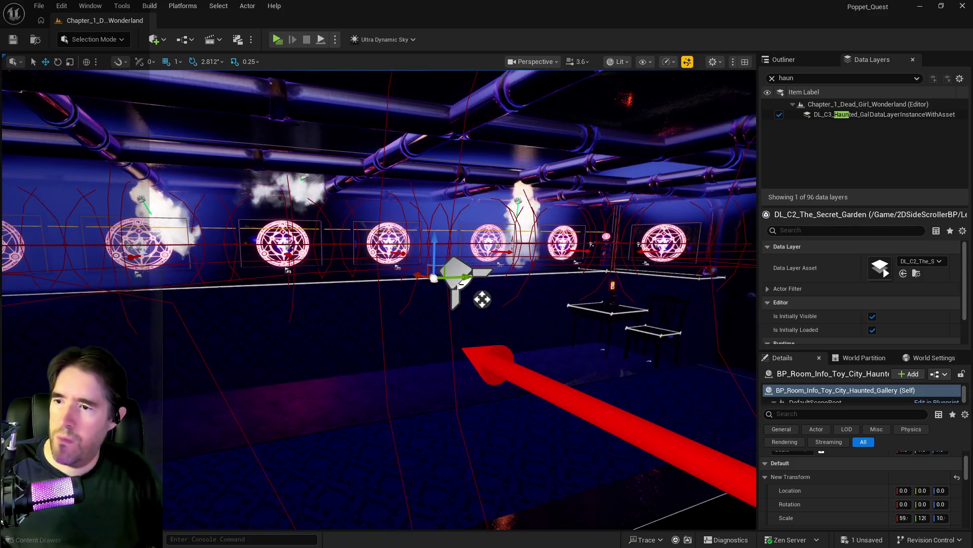
mouse_move(503, 311)
mouse_down()
mouse_move(461, 311)
mouse_move(446, 300)
mouse_up()
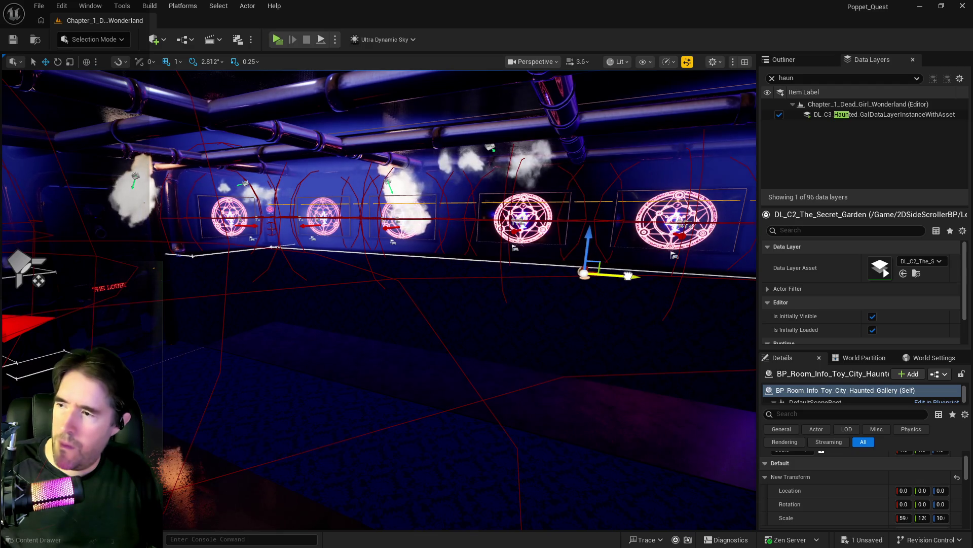
drag(446, 300, 227, 274)
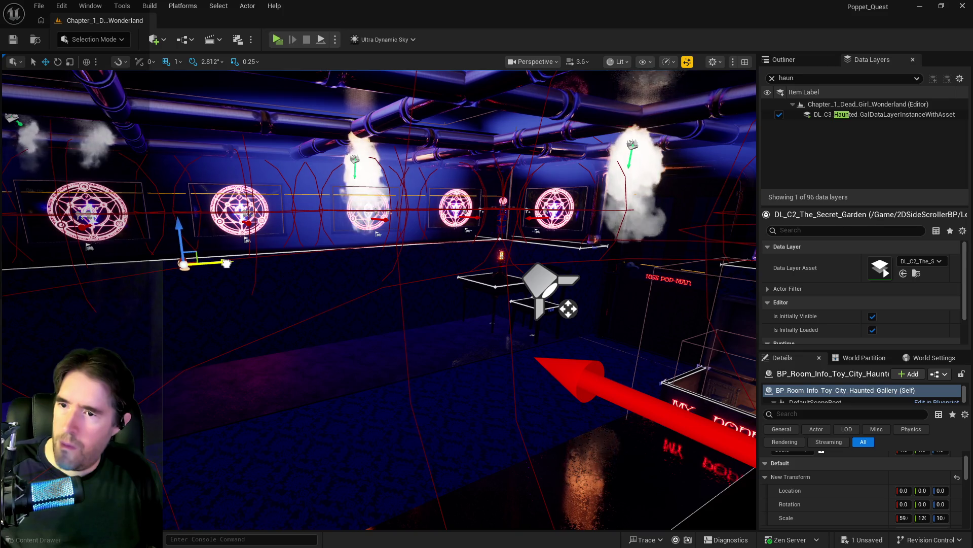
mouse_move(170, 281)
mouse_down()
mouse_move(137, 275)
mouse_move(177, 268)
mouse_move(184, 278)
mouse_move(172, 275)
mouse_up()
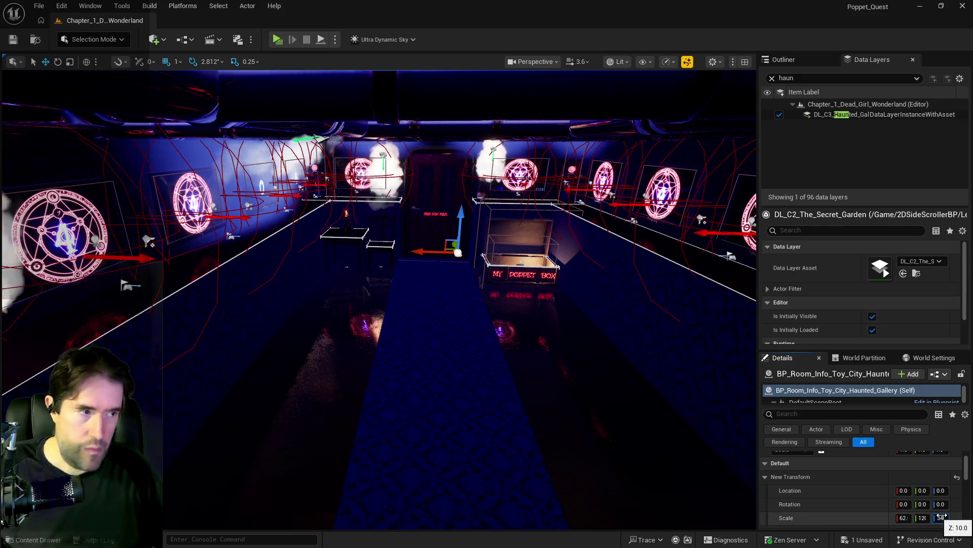
click(39, 5)
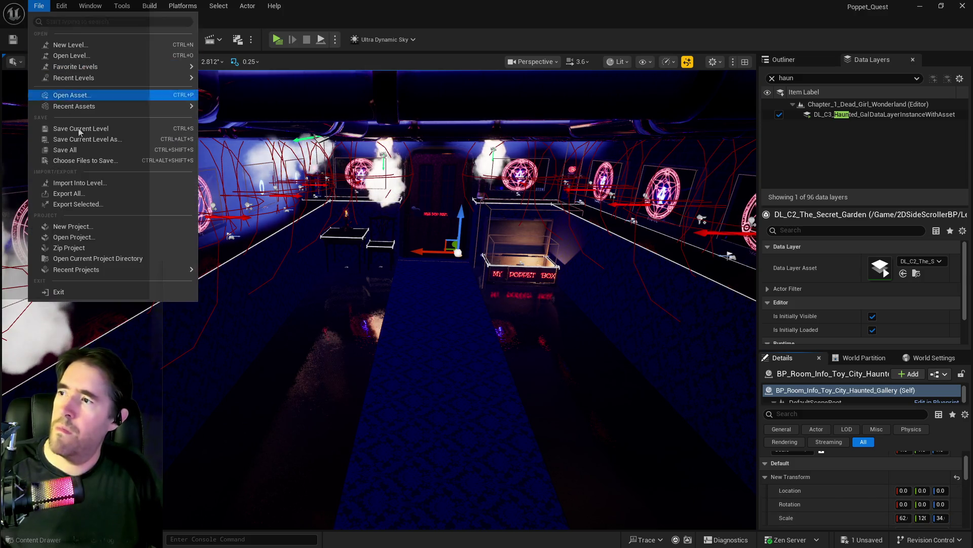
Save all changes, then playtest by checking the card menus and running down the hallway to the Lobby.
click(82, 151)
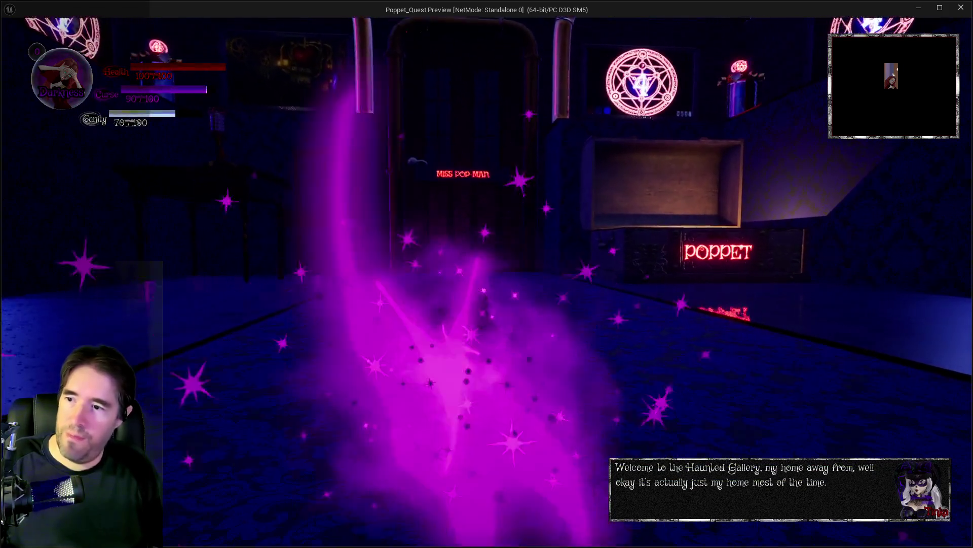
key(Escape)
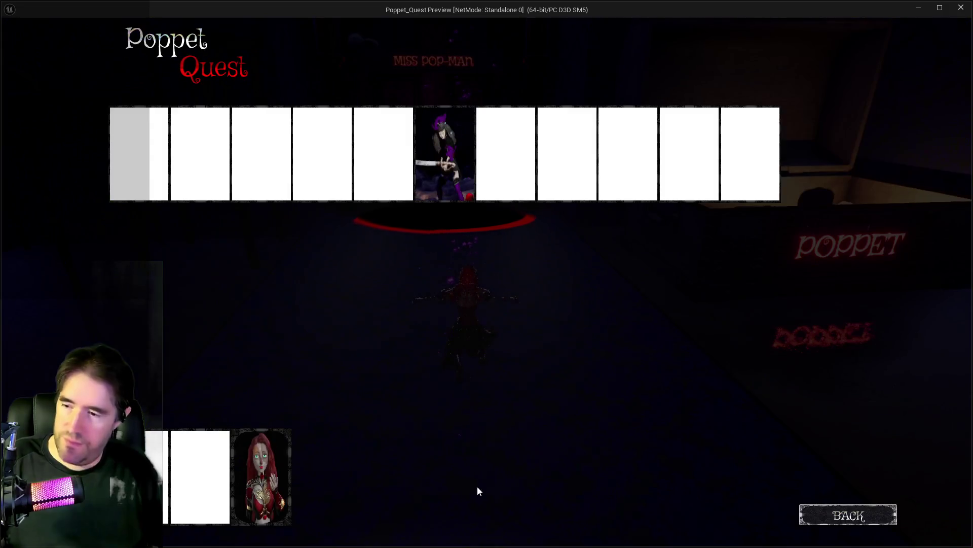
key(Escape)
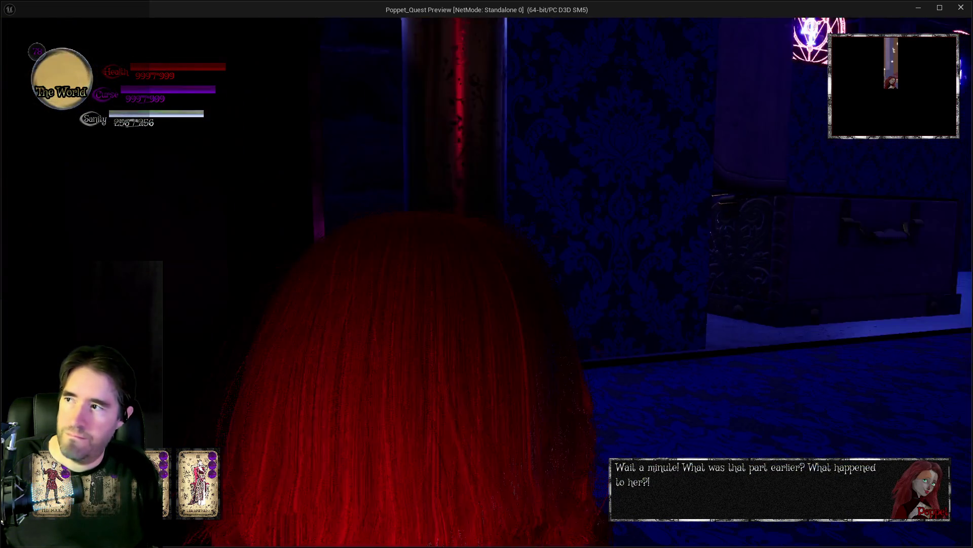
key(Tab)
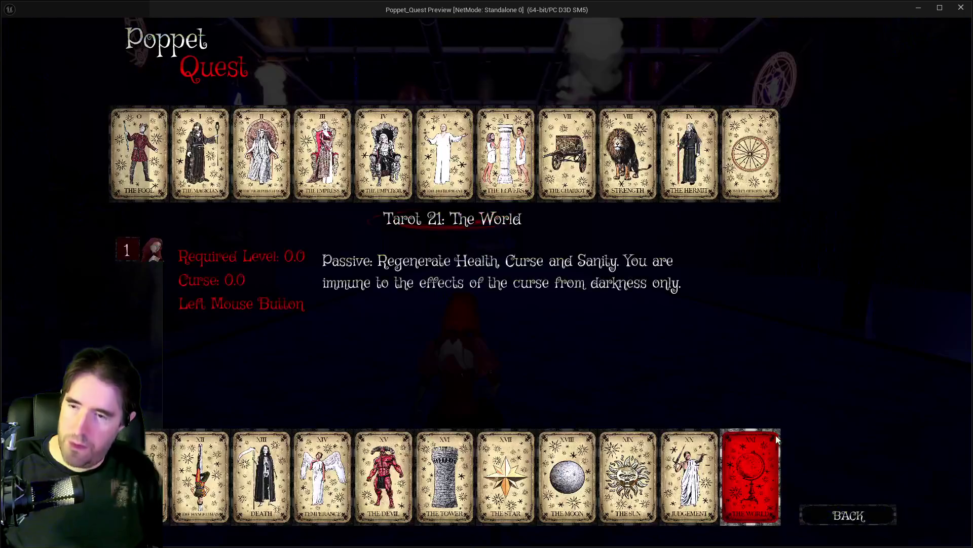
key(Tab)
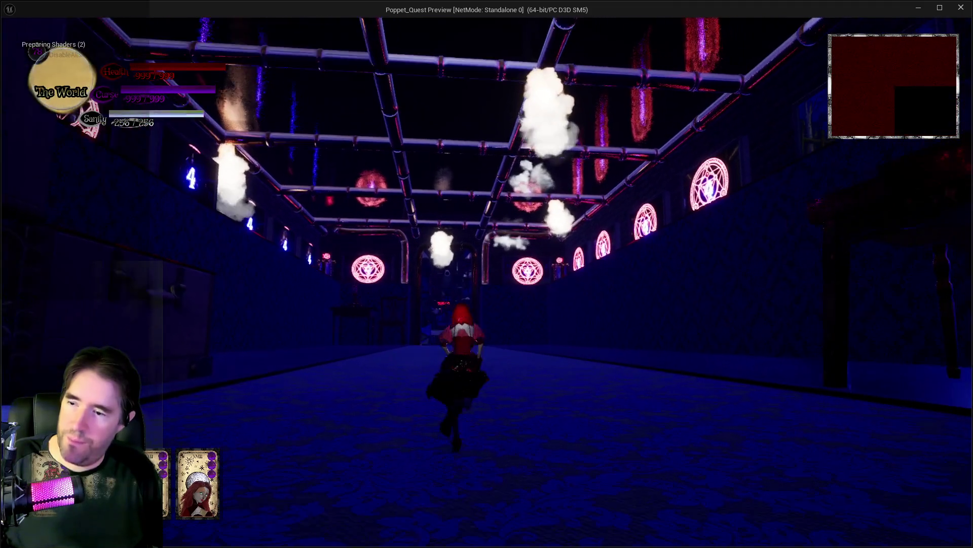
key(w)
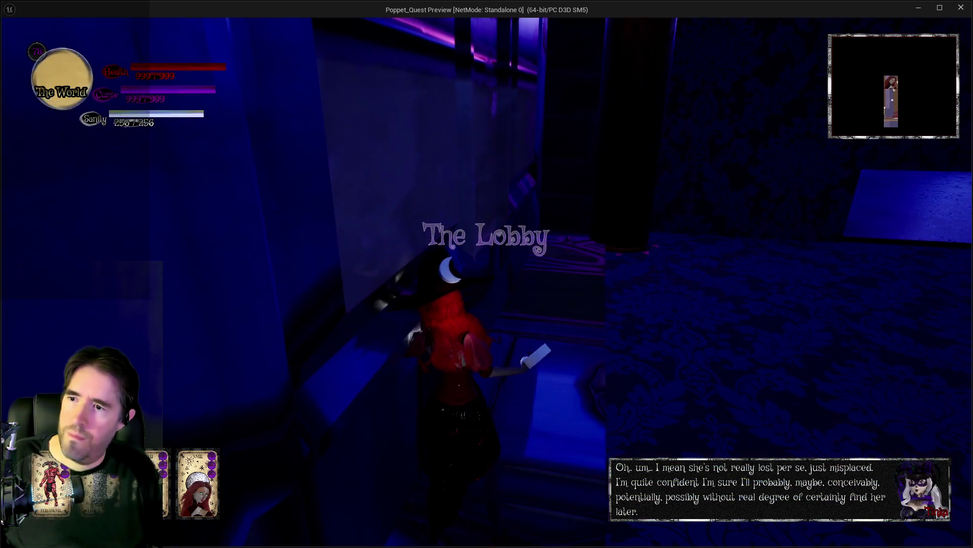
key(Escape)
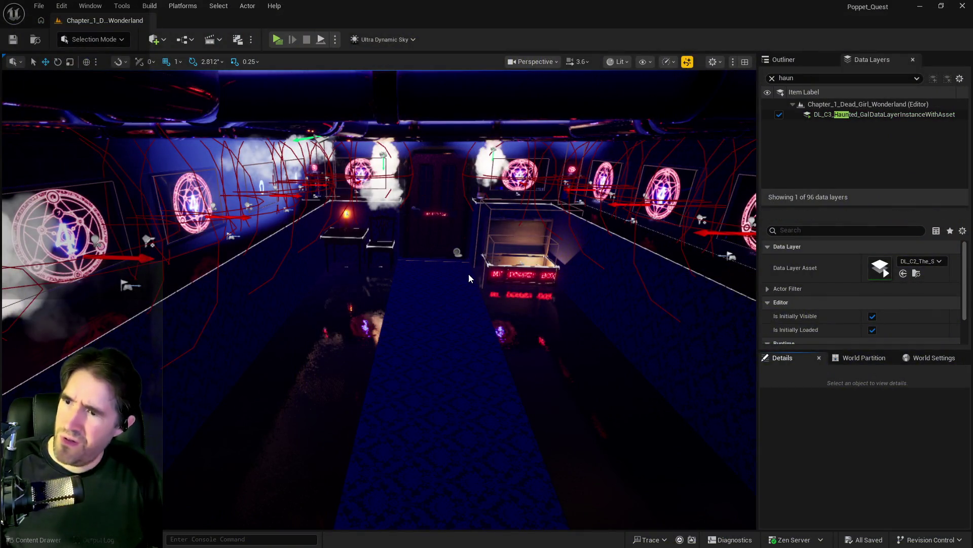
Set the gallery volume's New Transform Scale X to 63.
scroll(902, 507, down, 2)
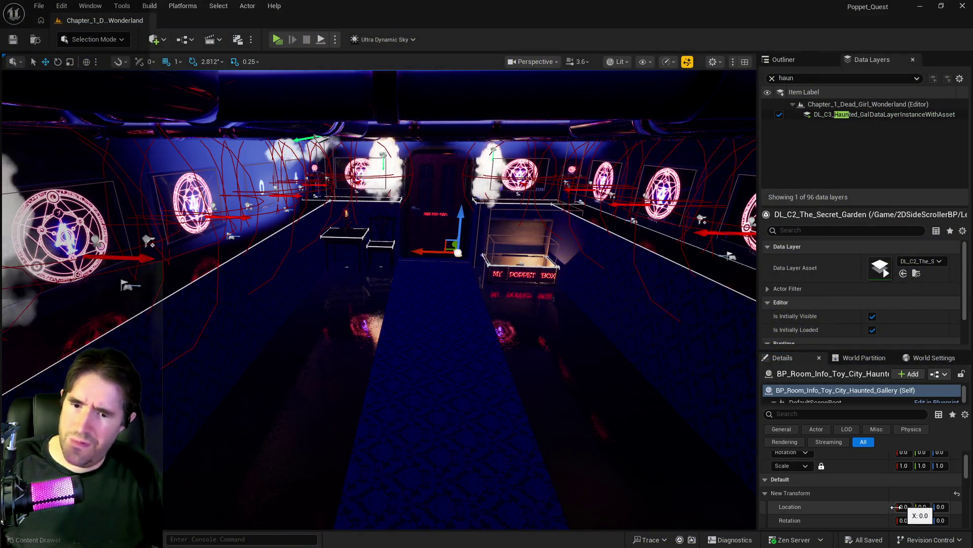
text(6)
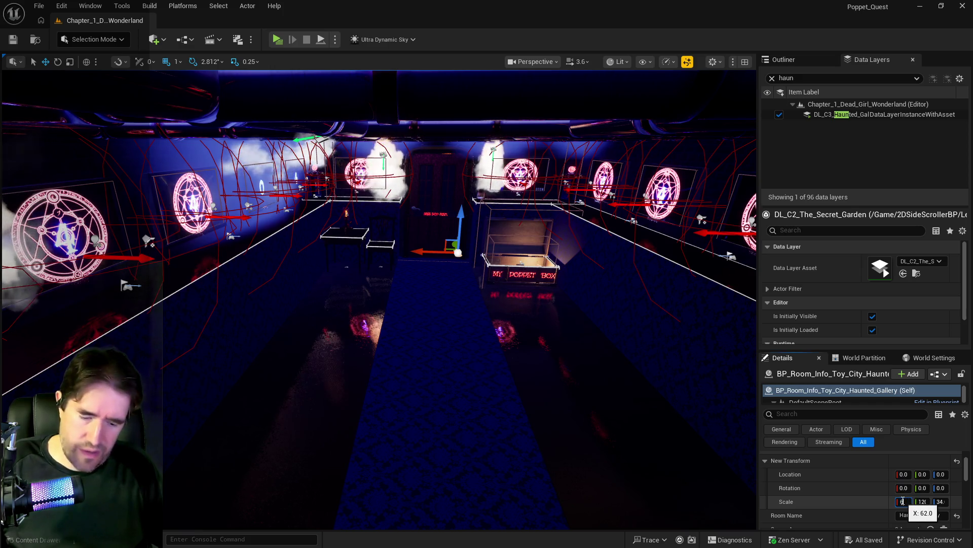
key(Return)
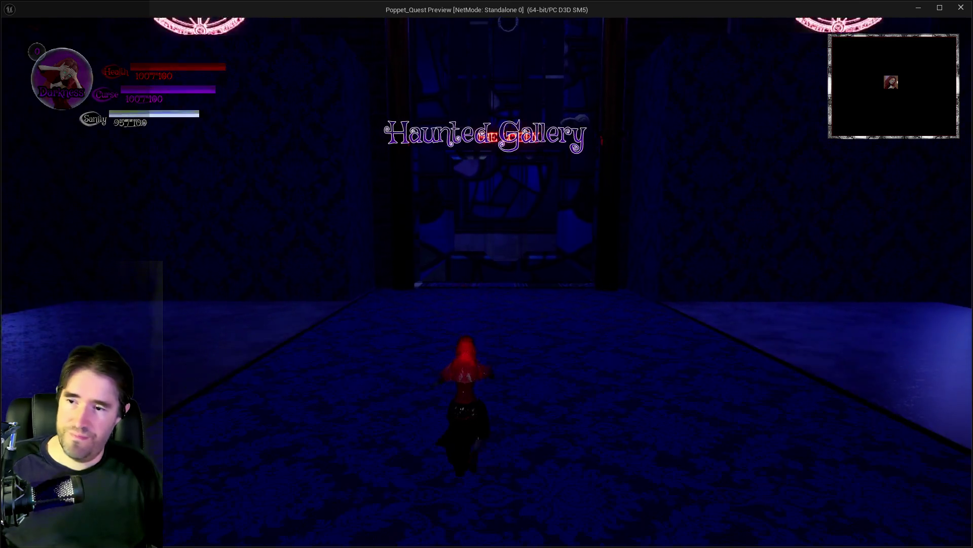
key(w)
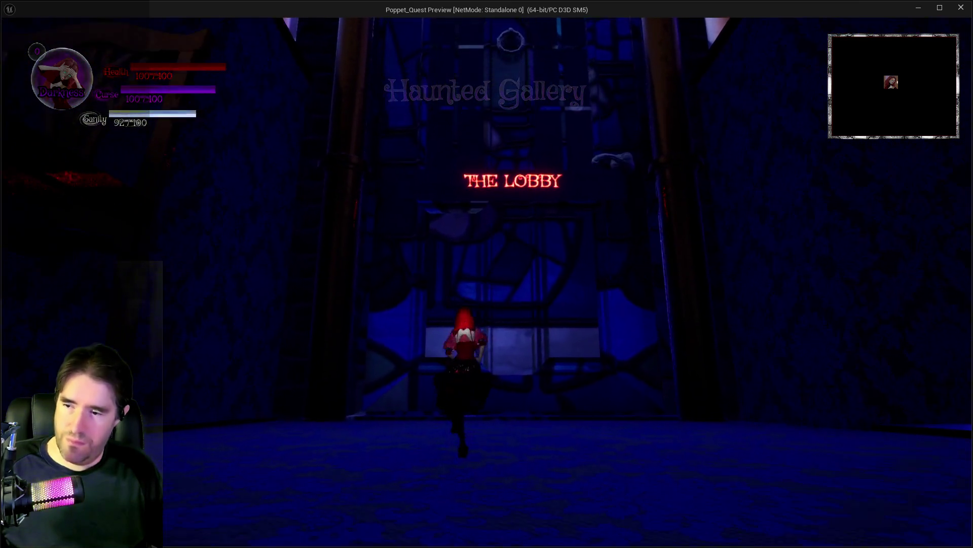
key(w)
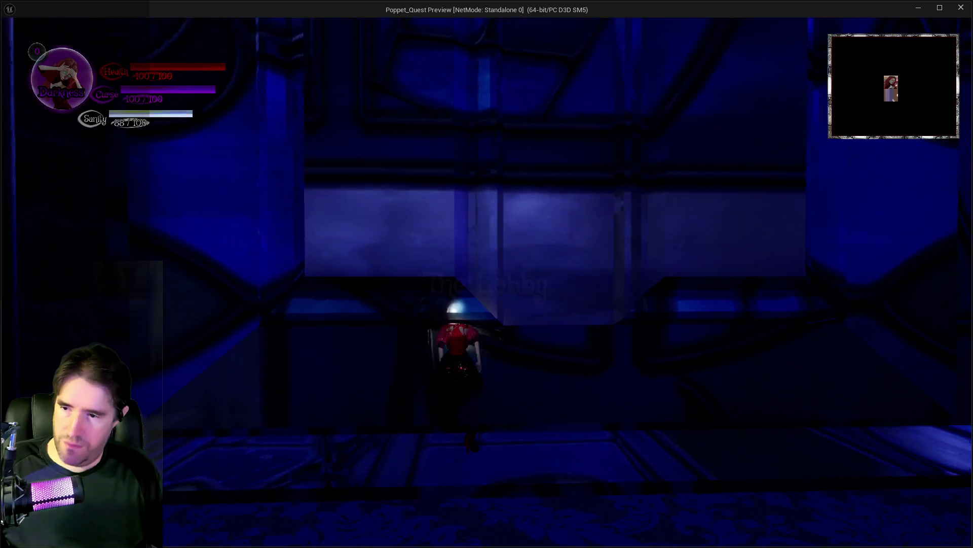
key(w)
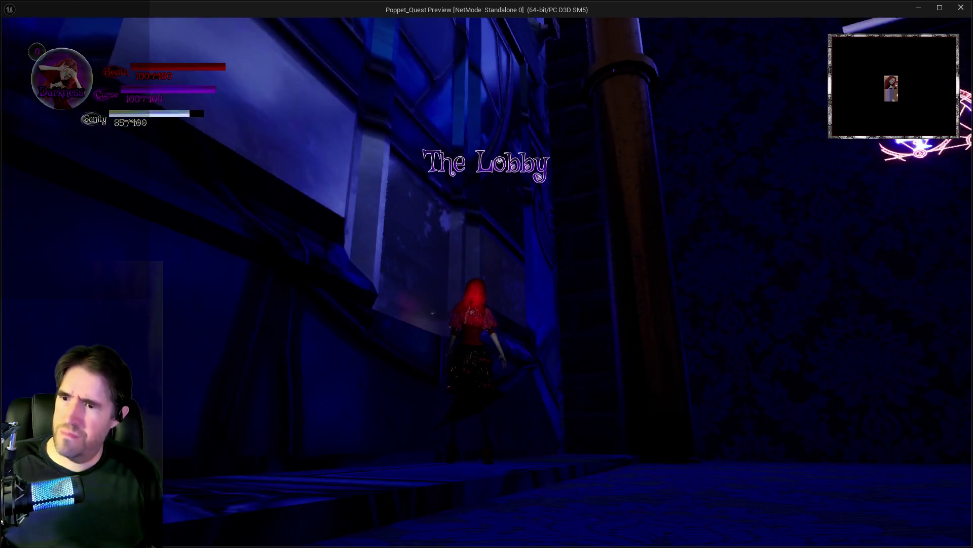
key(alt+Tab)
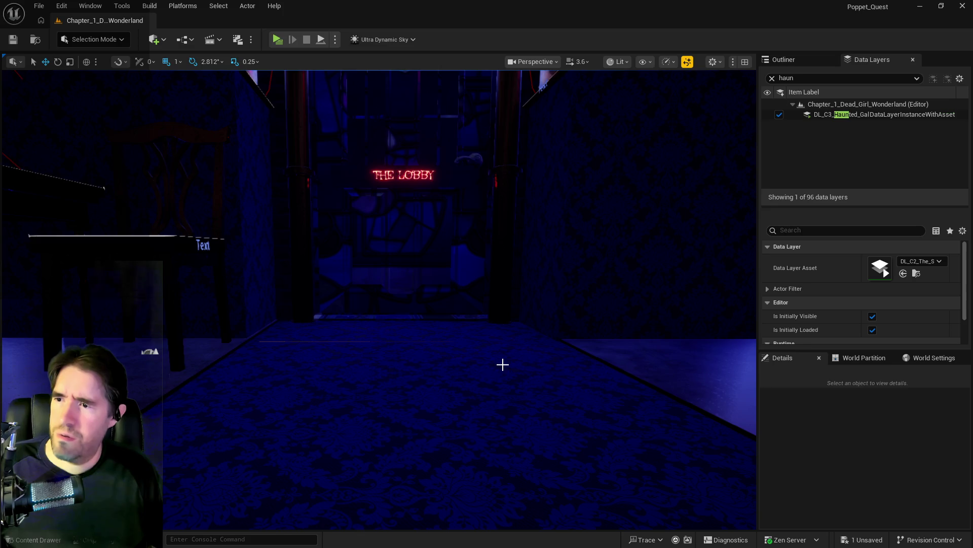
key(Escape)
key(w)
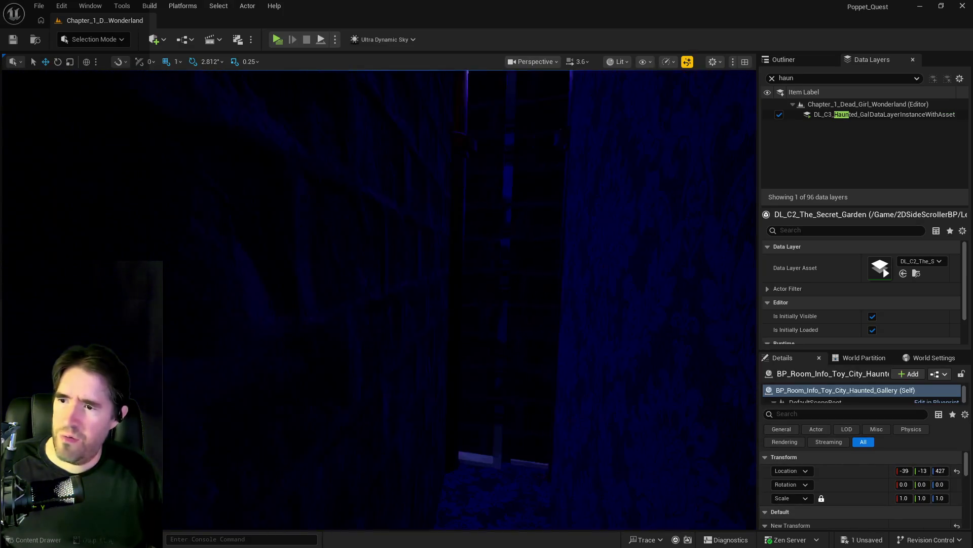
key(w)
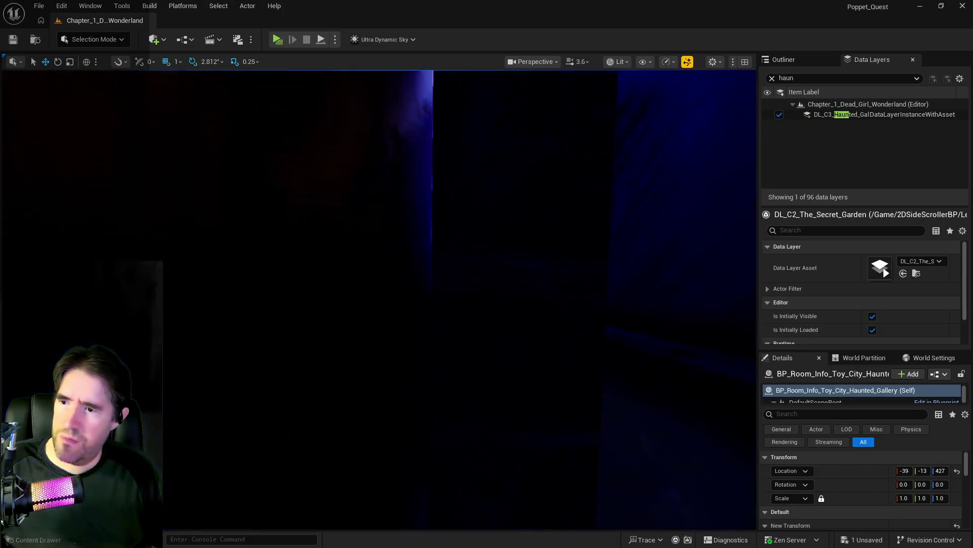
key(w)
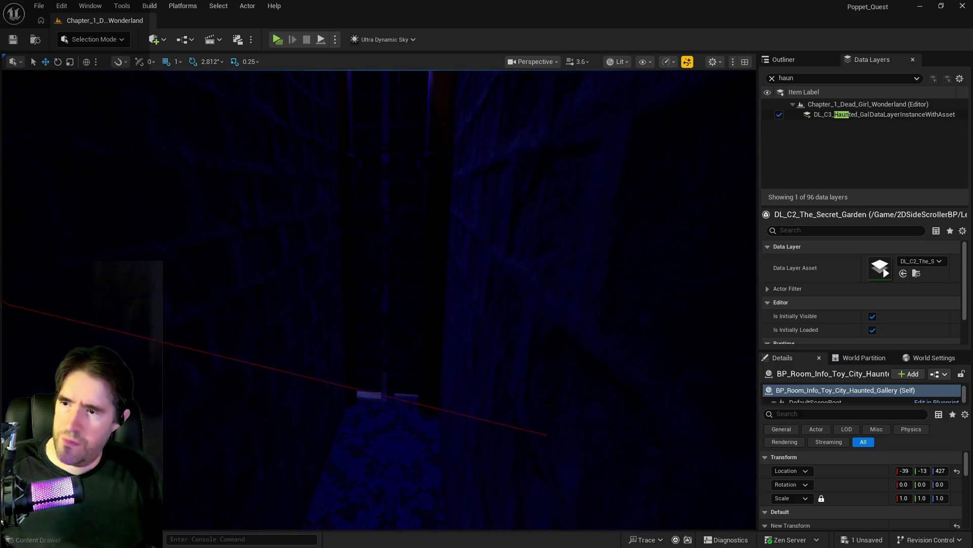
key(w)
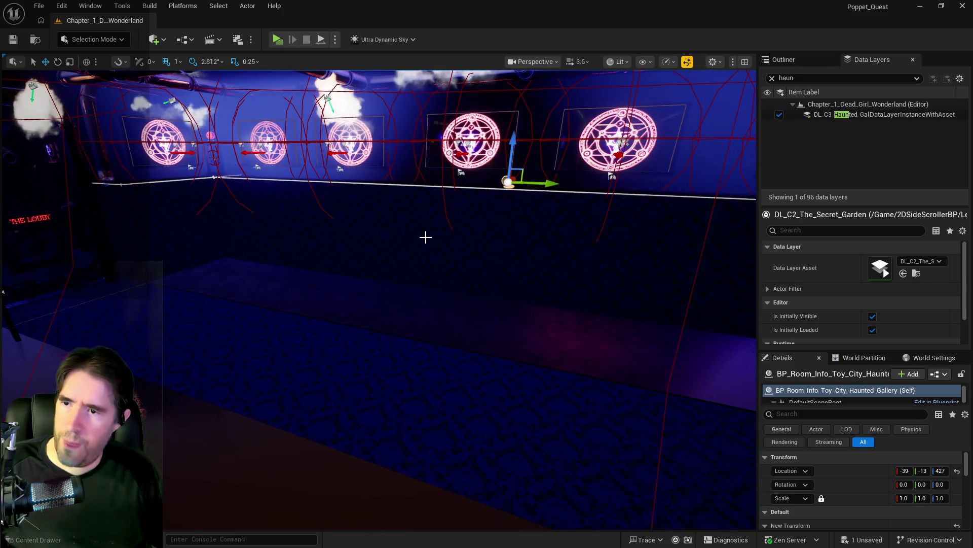
key(w)
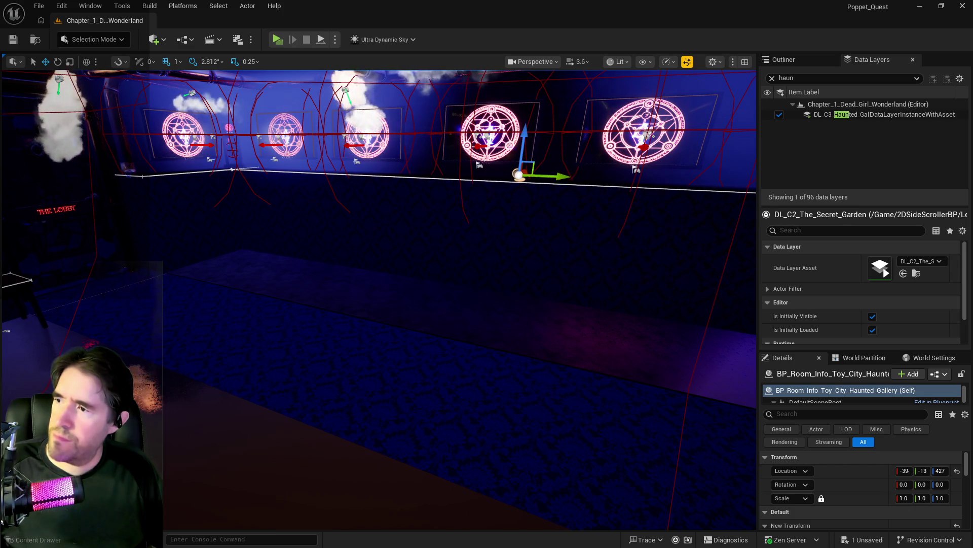
key(w)
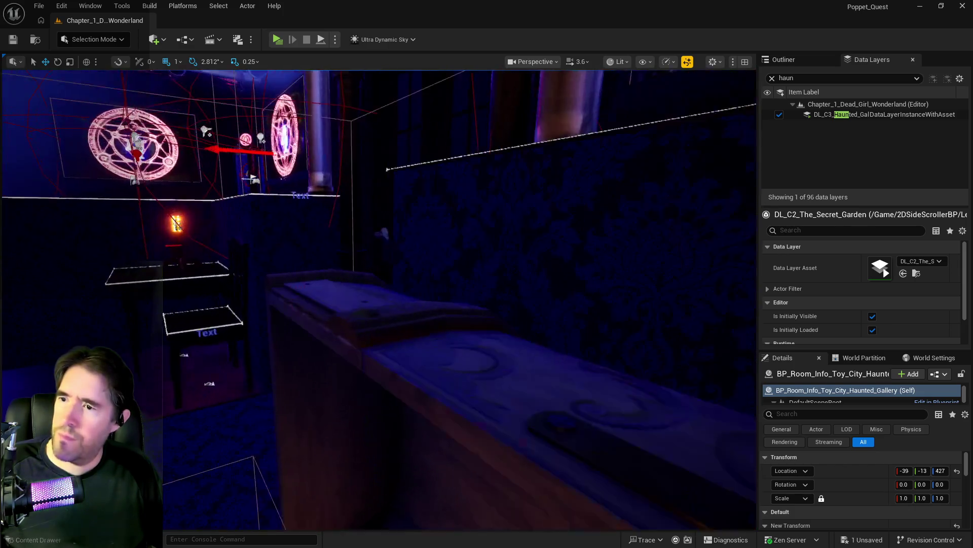
key(w)
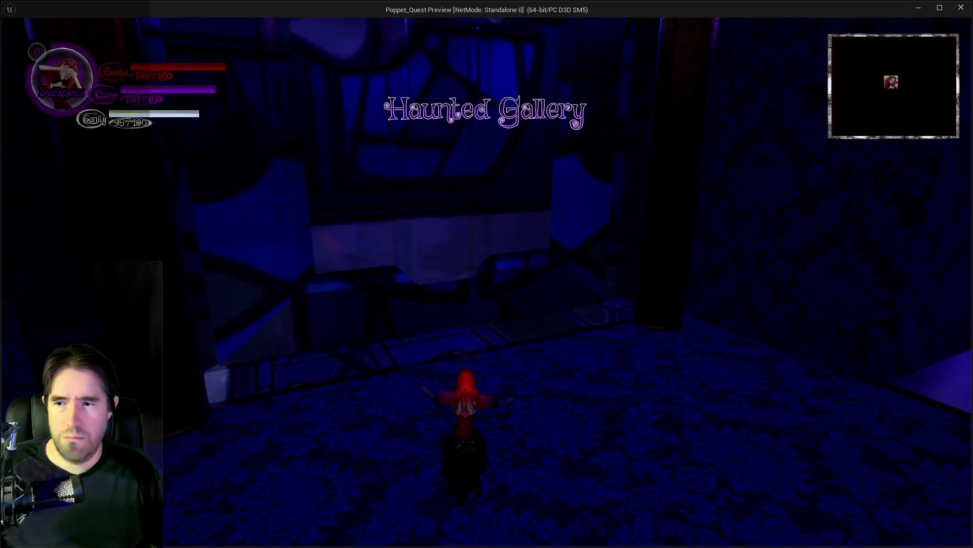
key(w)
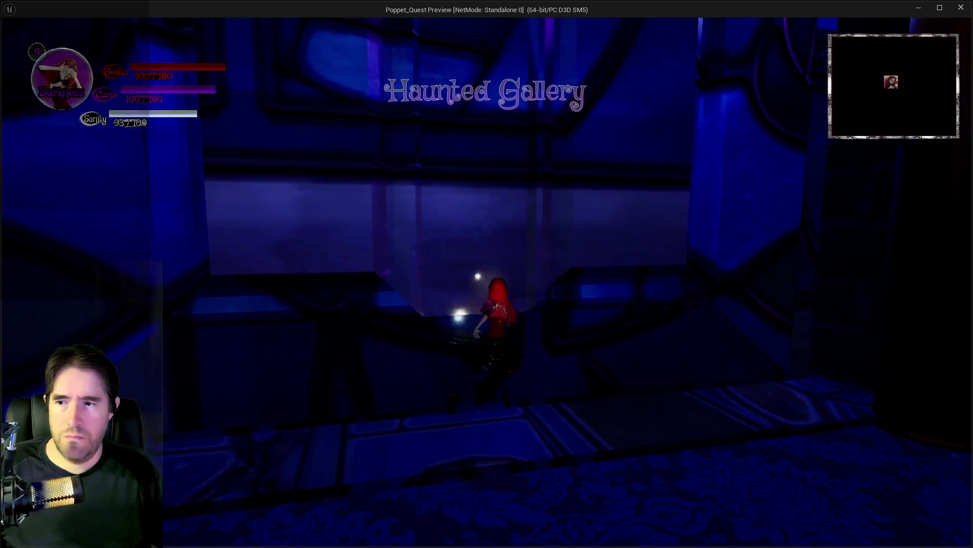
key(alt+Tab)
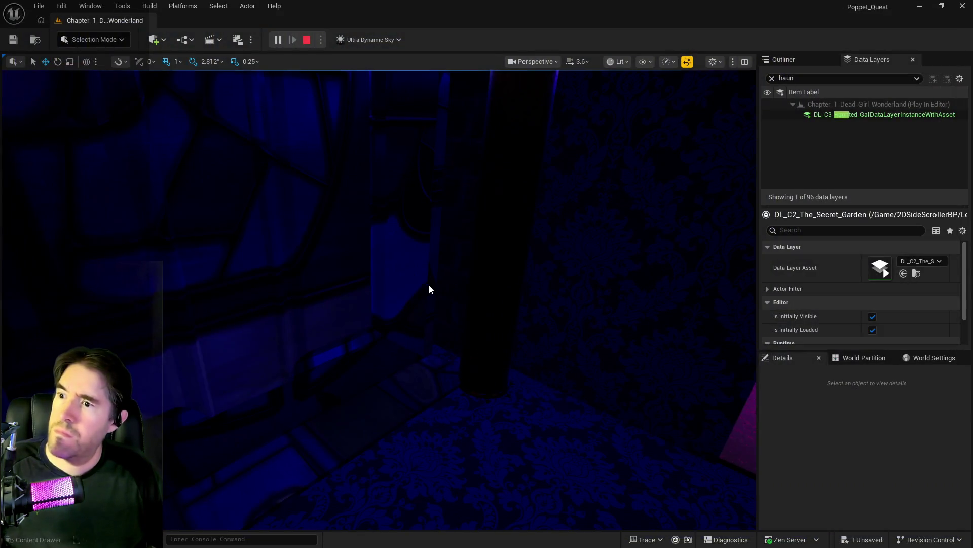
key(Escape)
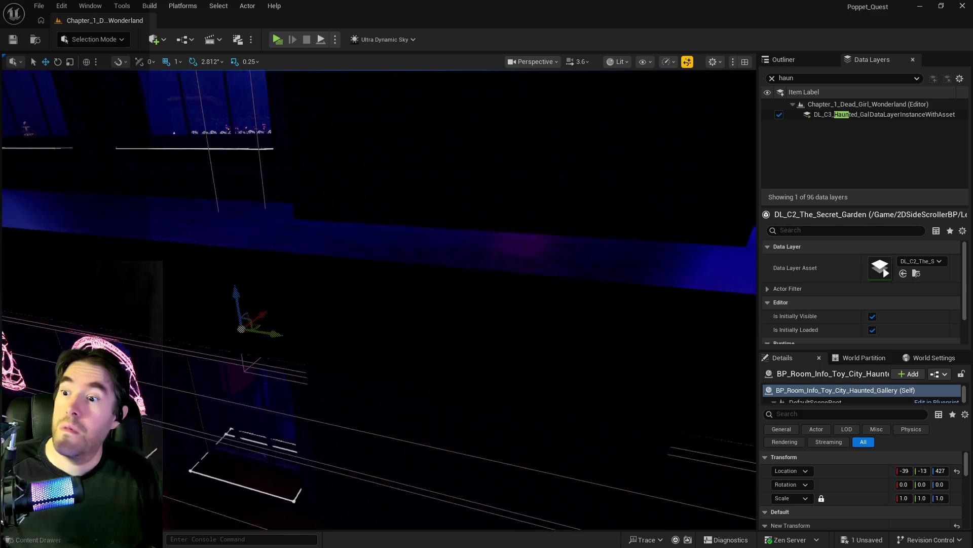
Scale the Haunted Gallery room-info volume to X 62 and Y 121.
key(f)
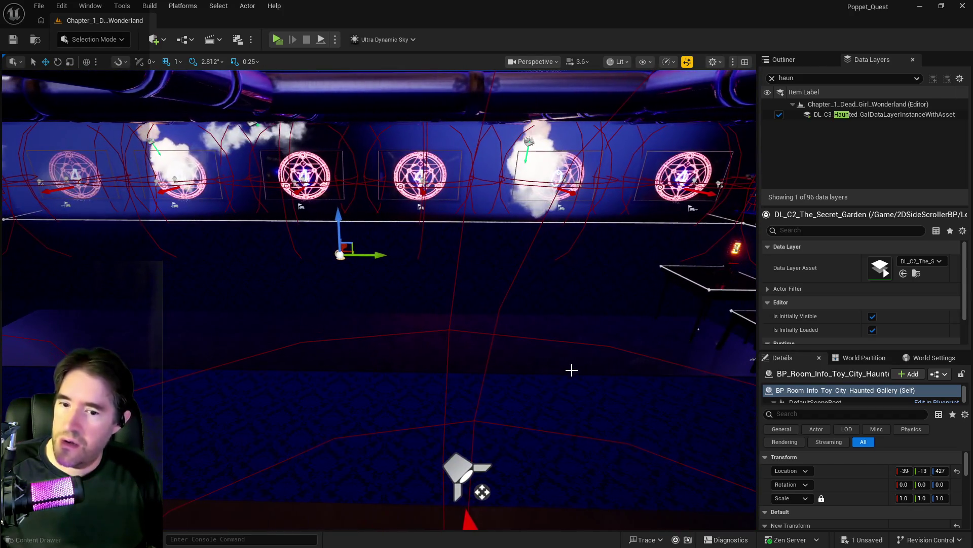
scroll(872, 515, down, 4)
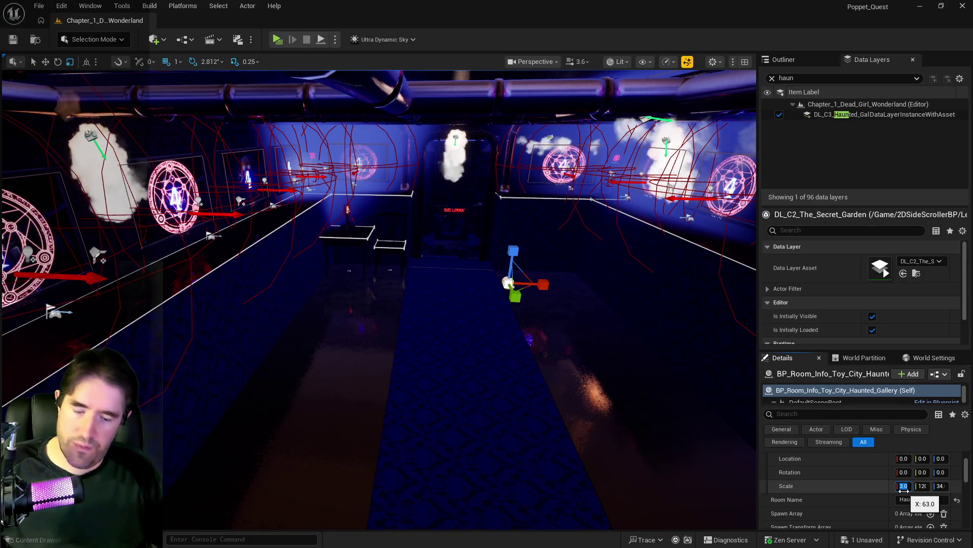
key(Return)
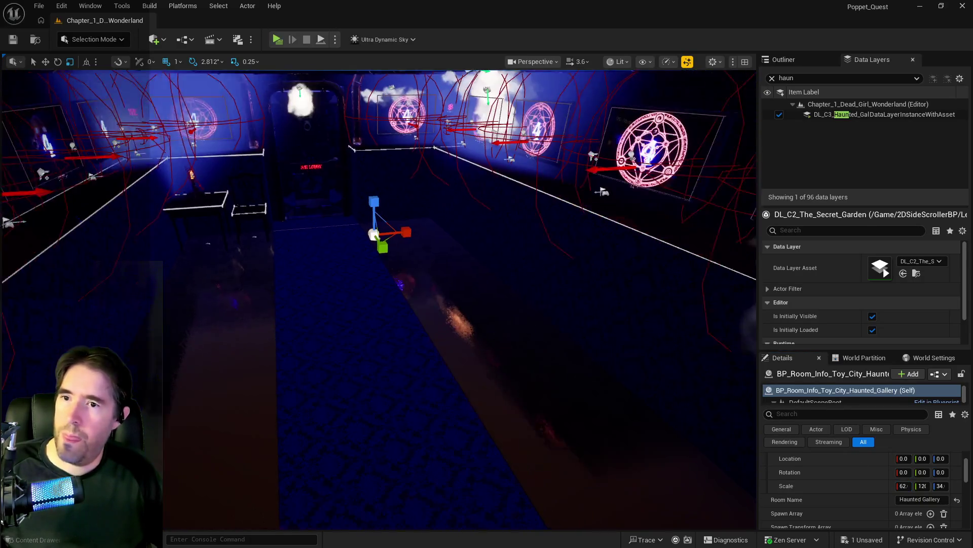
click(923, 485)
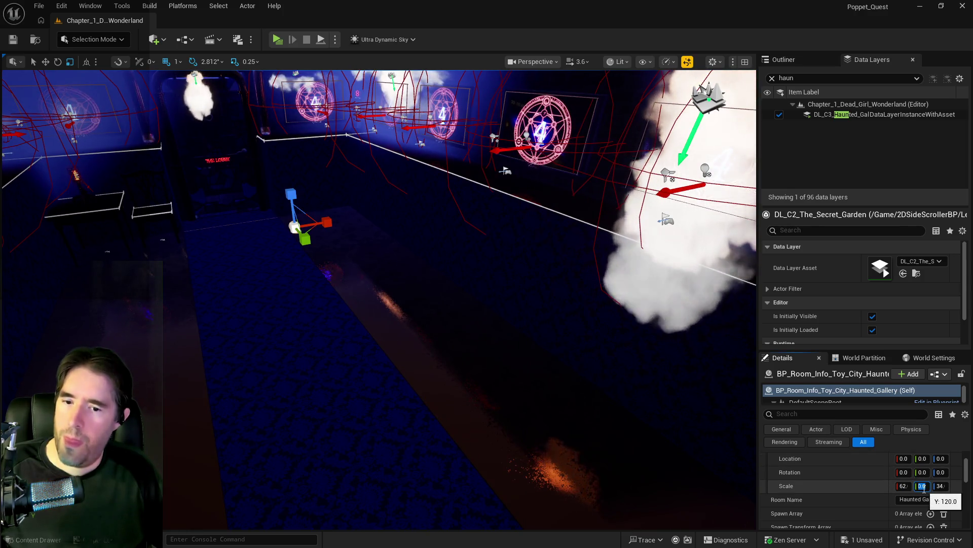
right_click(462, 350)
scroll(455, 345, up, 5)
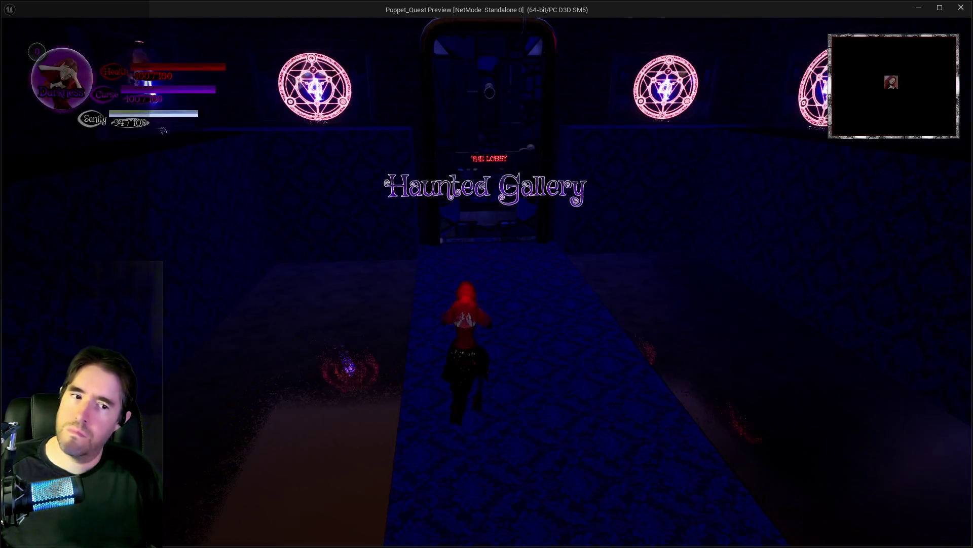
Walk the character from the Haunted Gallery into the Lobby, then stop the playtest.
key(w)
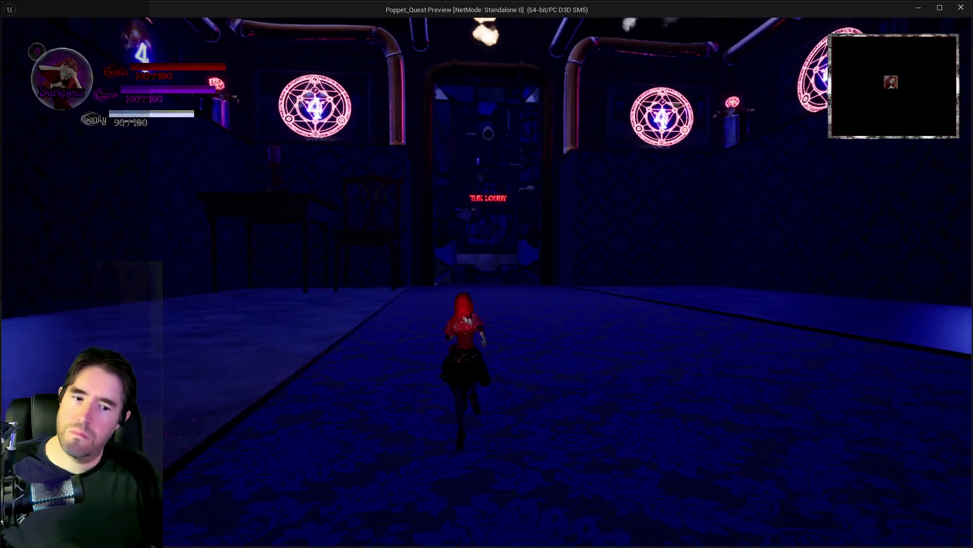
key(shift)
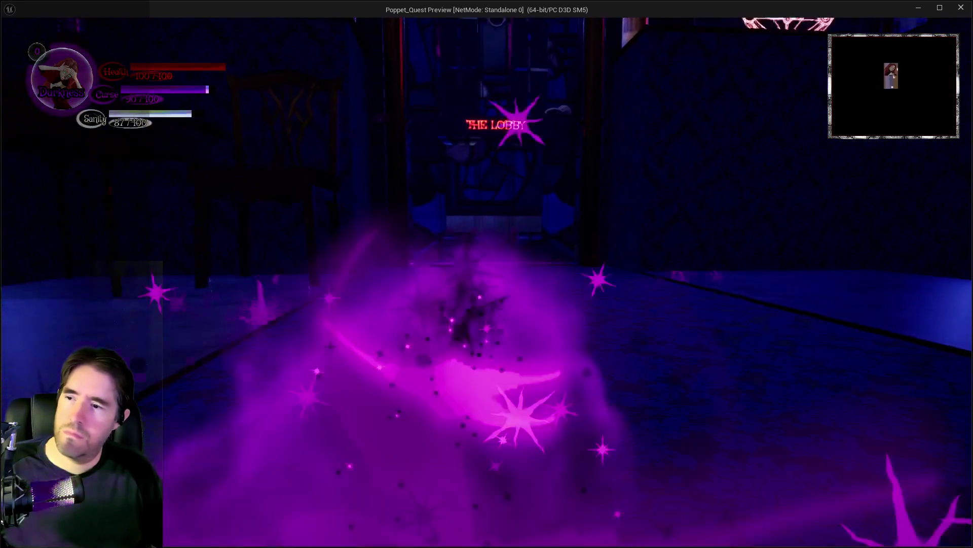
key(w)
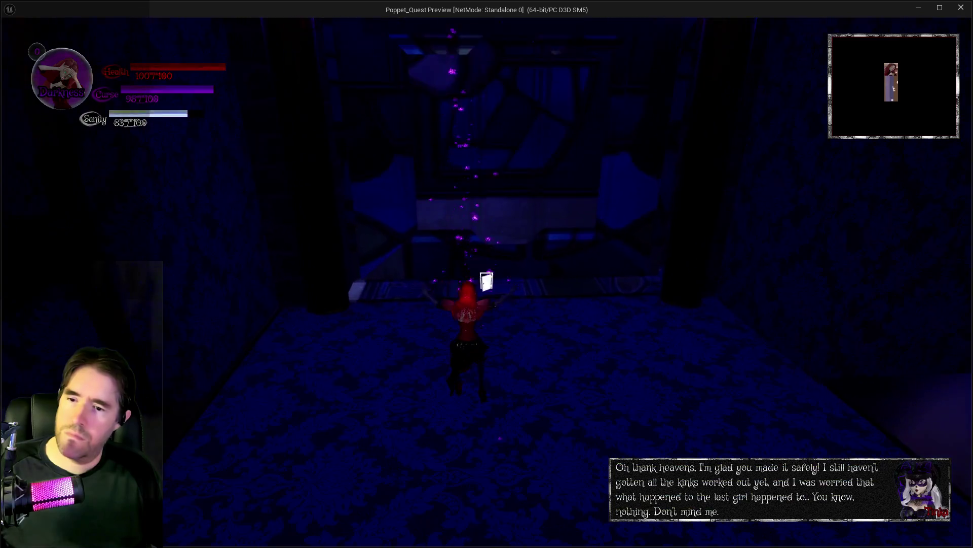
key(w)
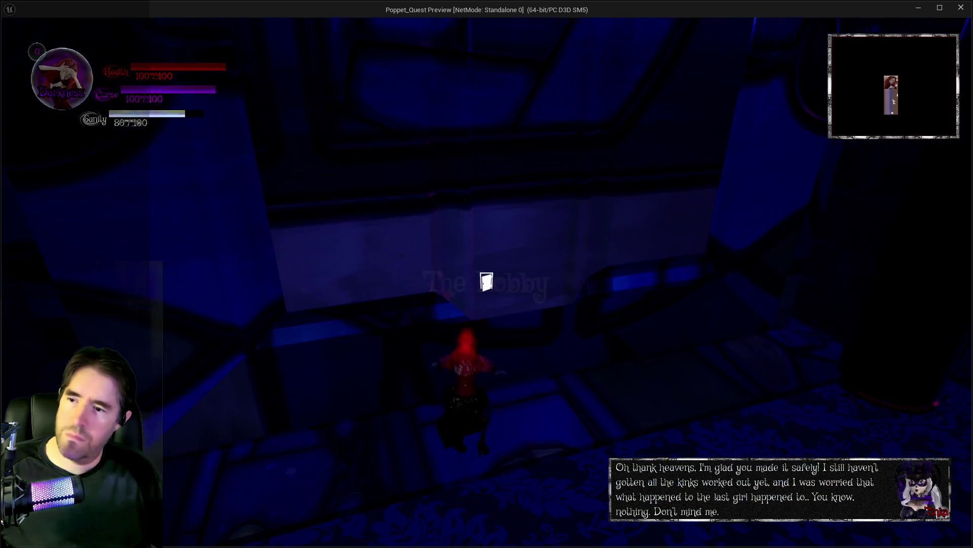
key(alt+Tab)
key(Escape)
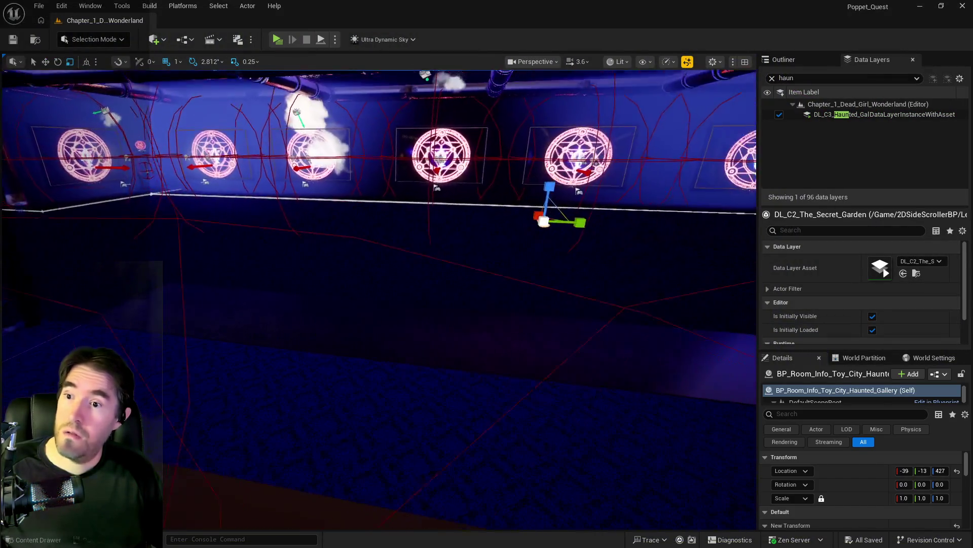
Fly the view around the dark room, then replay walking toward the Lobby doorway and stop.
scroll(568, 250, down, 5)
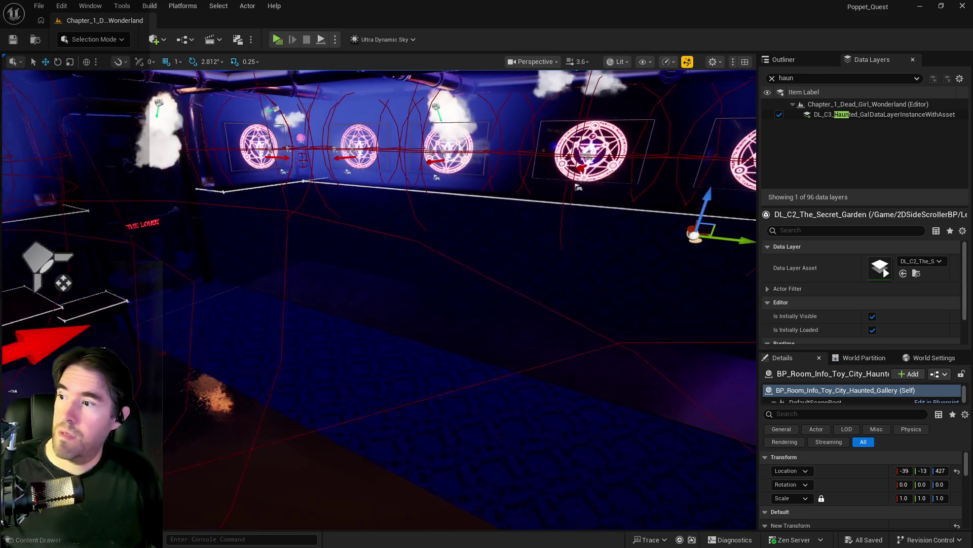
drag(698, 232, 720, 232)
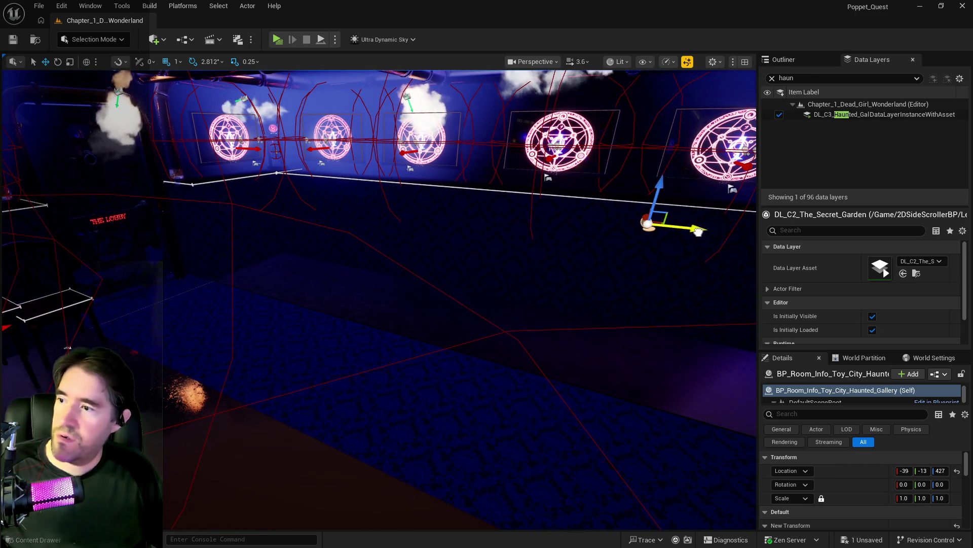
scroll(699, 231, up, 5)
mouse_move(717, 342)
mouse_down()
mouse_move(717, 355)
mouse_move(659, 350)
mouse_move(659, 299)
mouse_up()
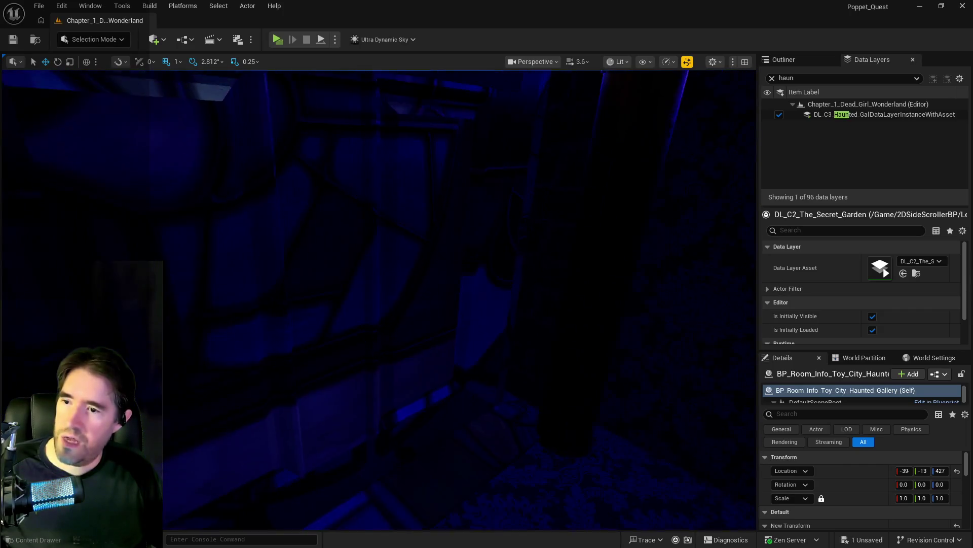
mouse_move(456, 79)
mouse_down()
mouse_move(446, 86)
mouse_move(456, 80)
mouse_up()
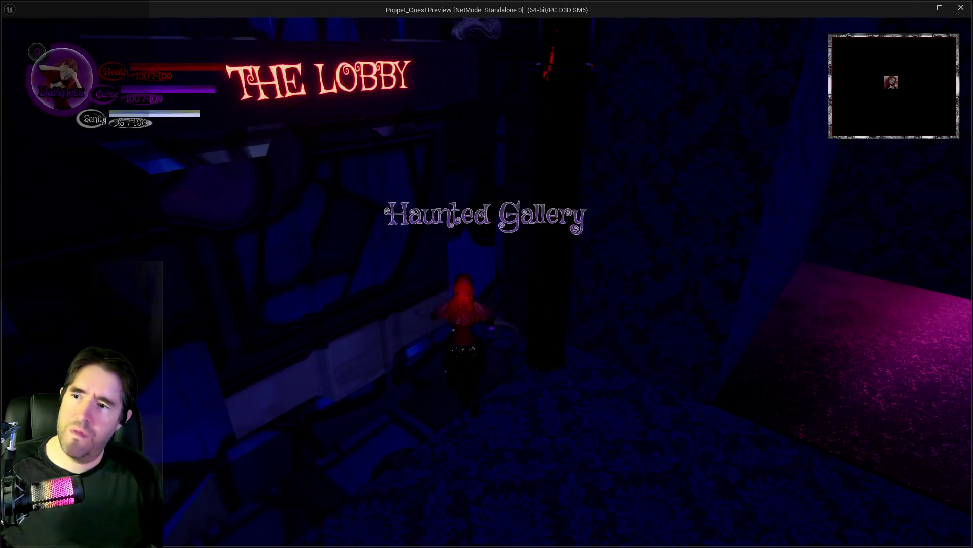
key(w)
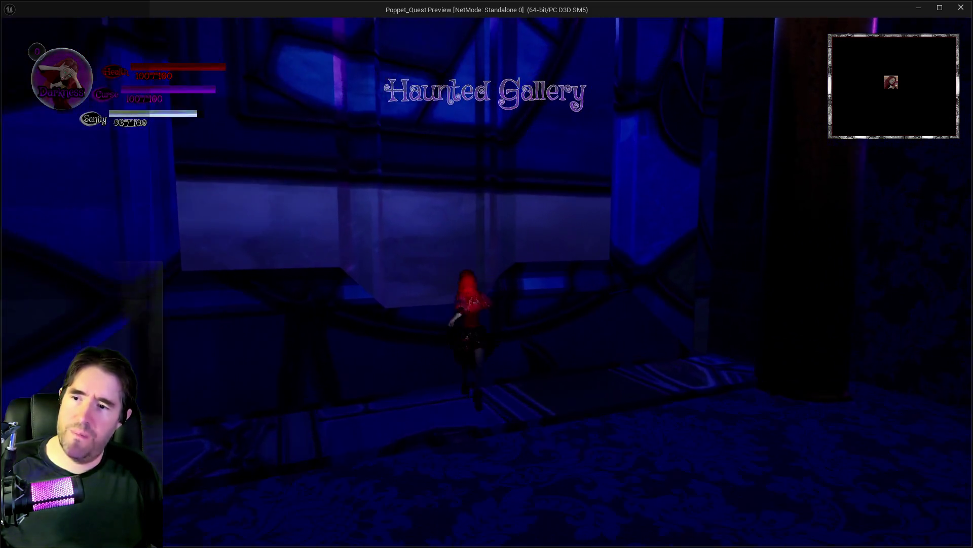
key(alt+Tab)
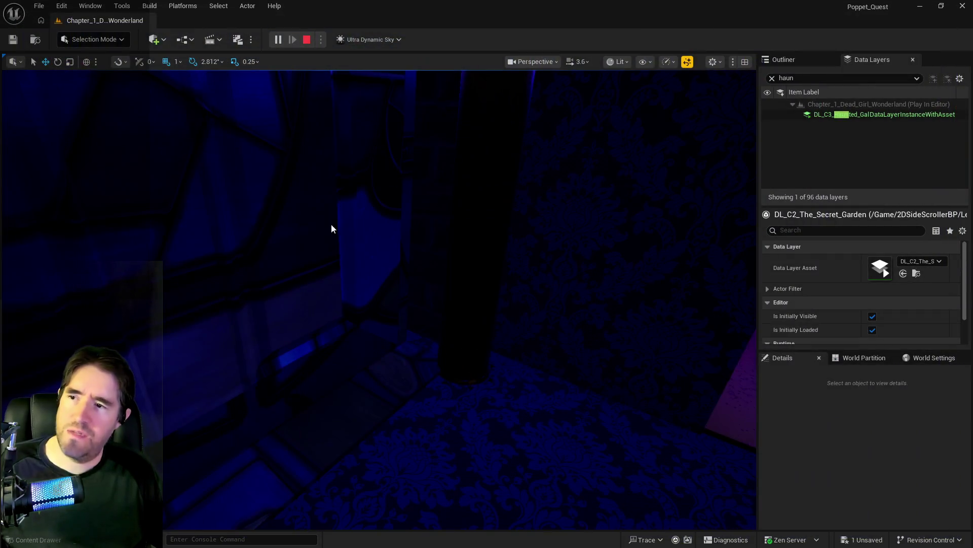
key(Escape)
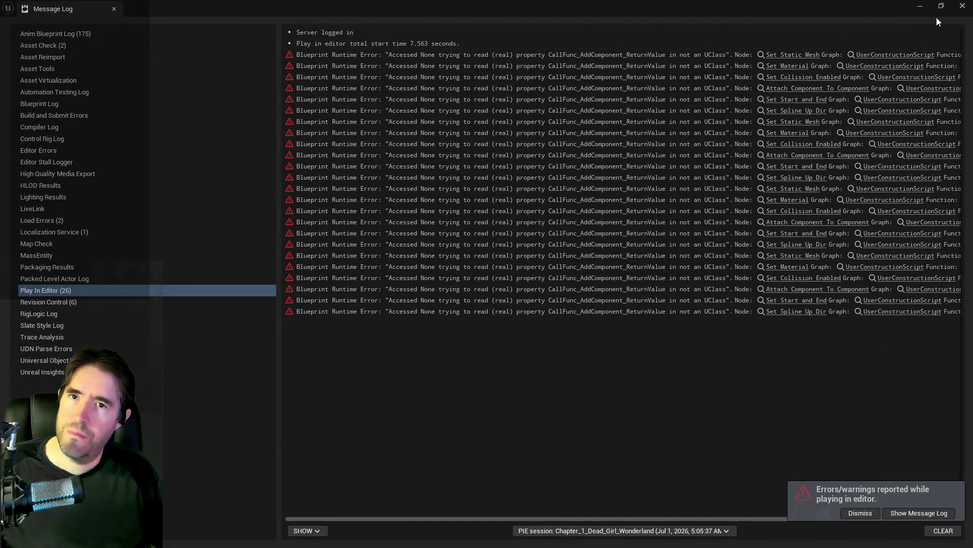
Close the Message Log and error notification, turning the view toward the Lobby sign.
click(962, 7)
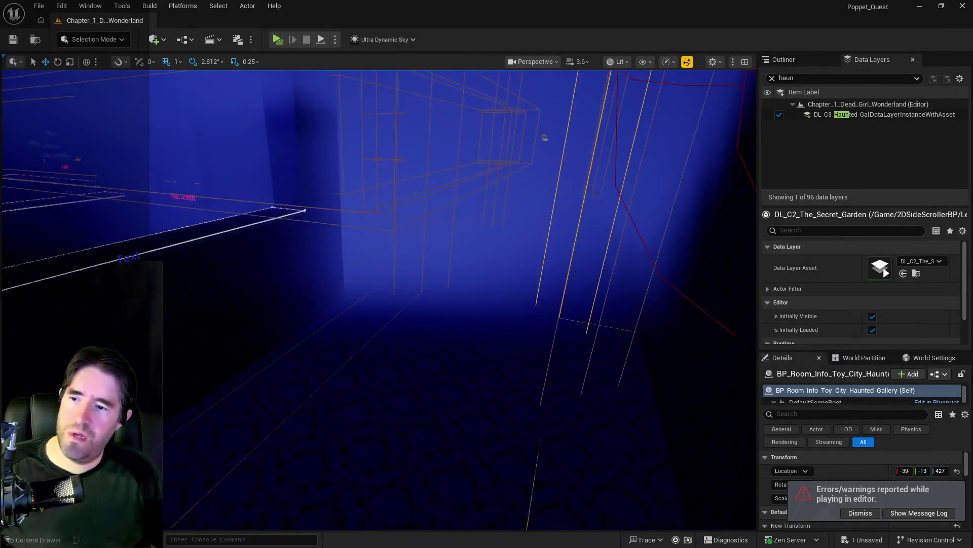
mouse_move(409, 173)
mouse_down()
mouse_move(456, 152)
mouse_move(410, 173)
mouse_up()
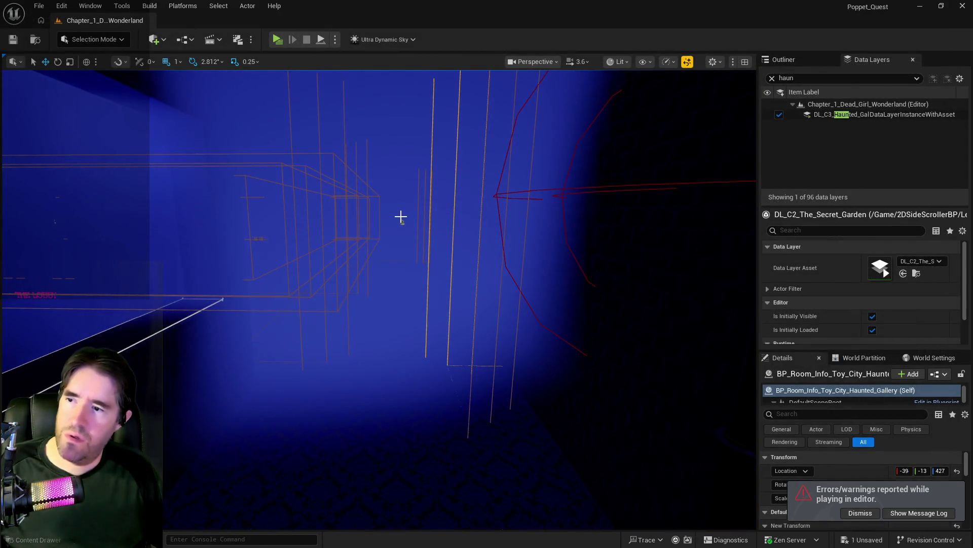
mouse_move(402, 224)
mouse_down()
mouse_move(370, 213)
mouse_move(355, 223)
mouse_move(682, 409)
mouse_up()
click(859, 513)
scroll(890, 517, down, 2)
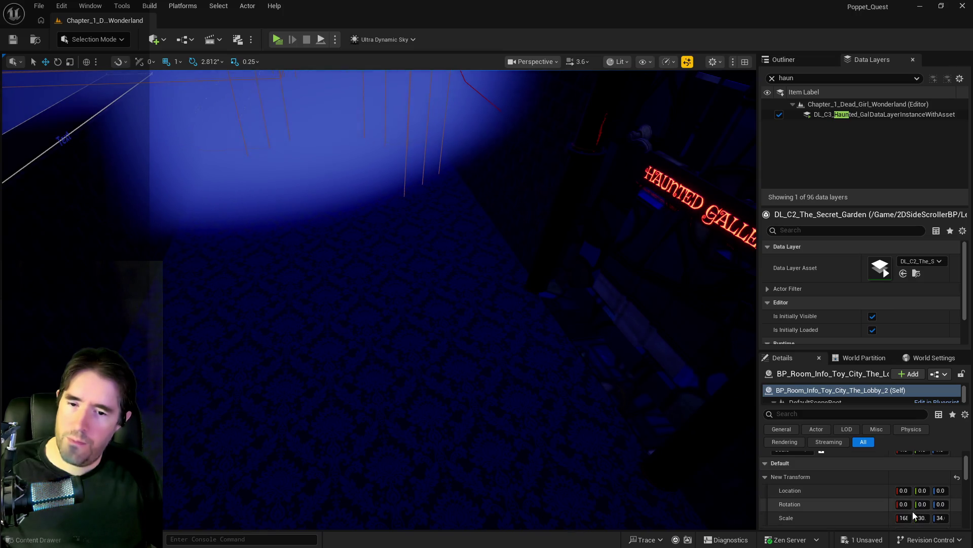
Set the Lobby room-info volume's Z scale to 10 and save the level.
click(941, 518)
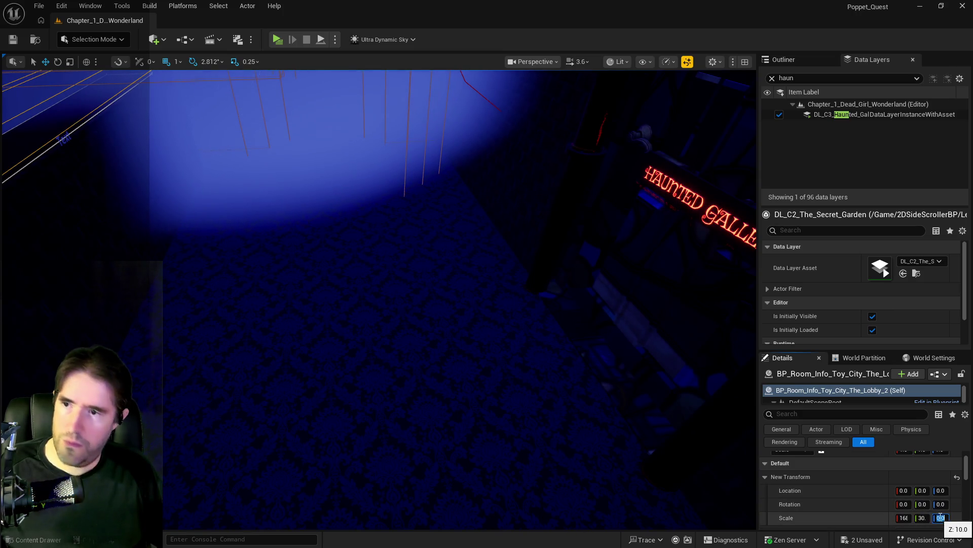
text(10)
key(Return)
mouse_move(524, 406)
mouse_down()
mouse_move(461, 395)
mouse_move(413, 347)
mouse_up()
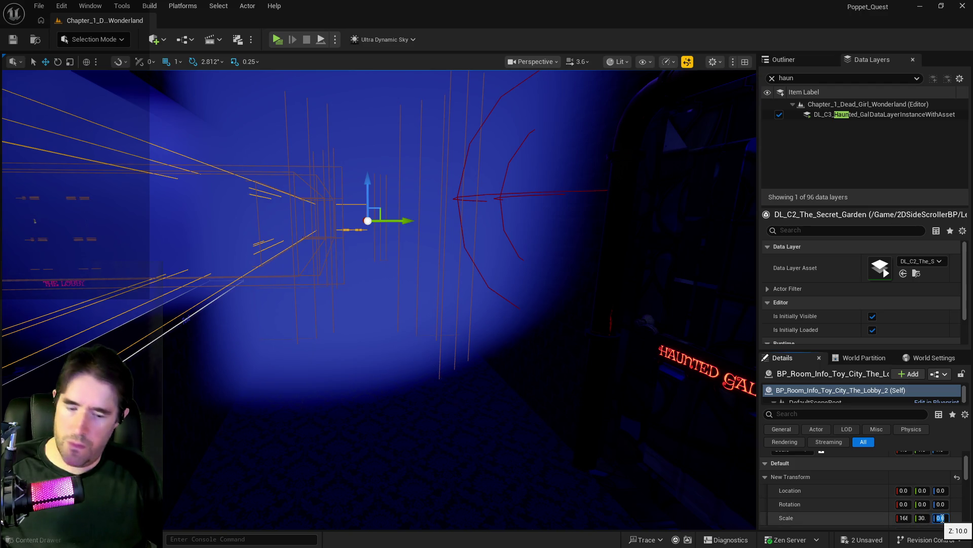
drag(301, 231, 302, 231)
key(ctrl+s)
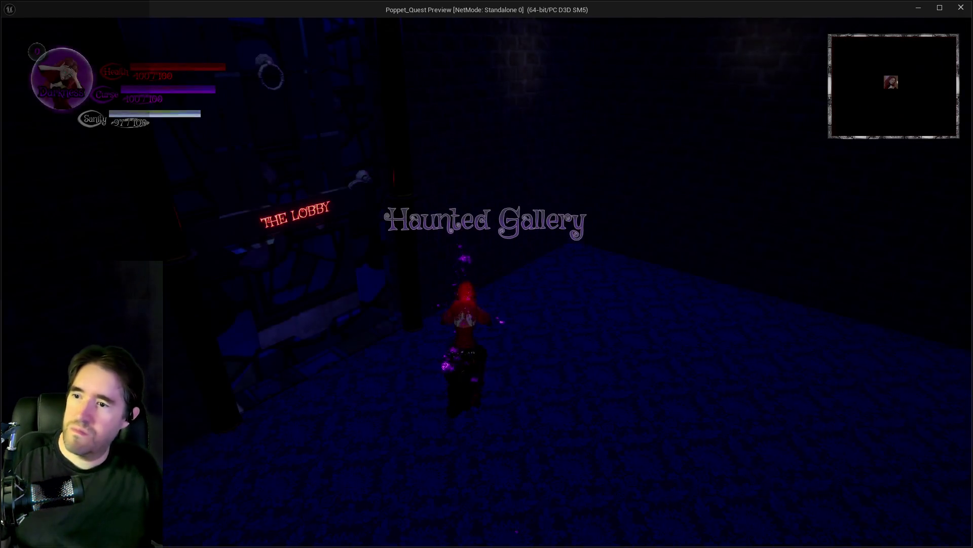
Run the character through the doorway into The Lobby, then return to the editor.
key(w)
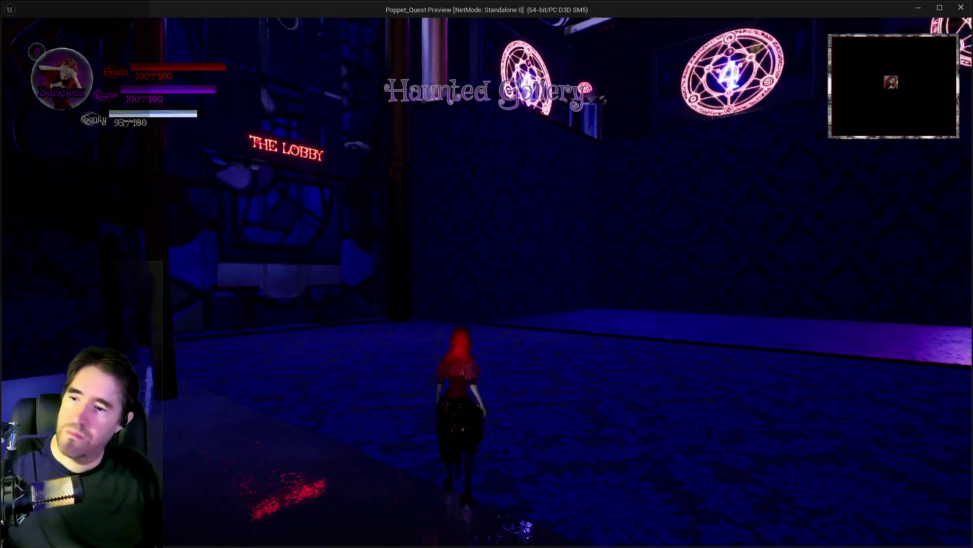
key(w)
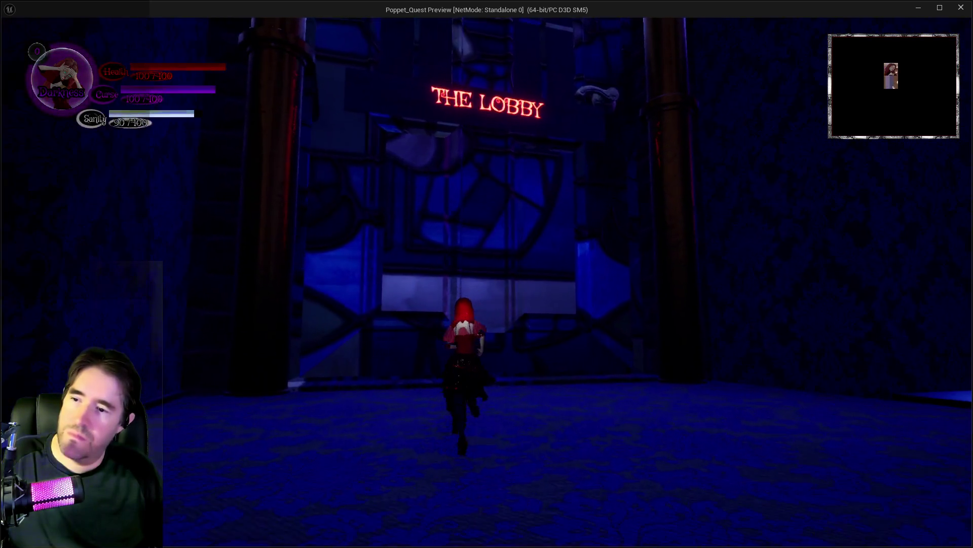
key(w)
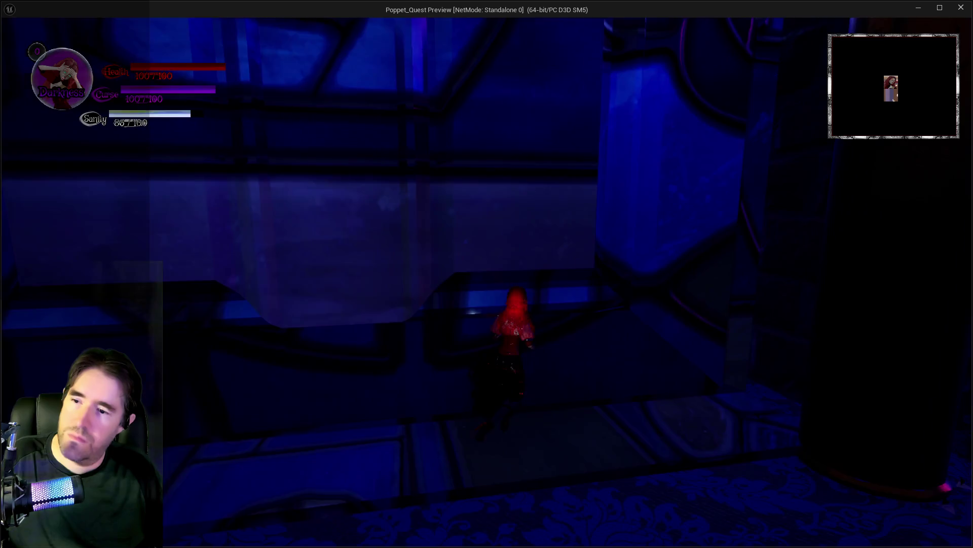
key(w)
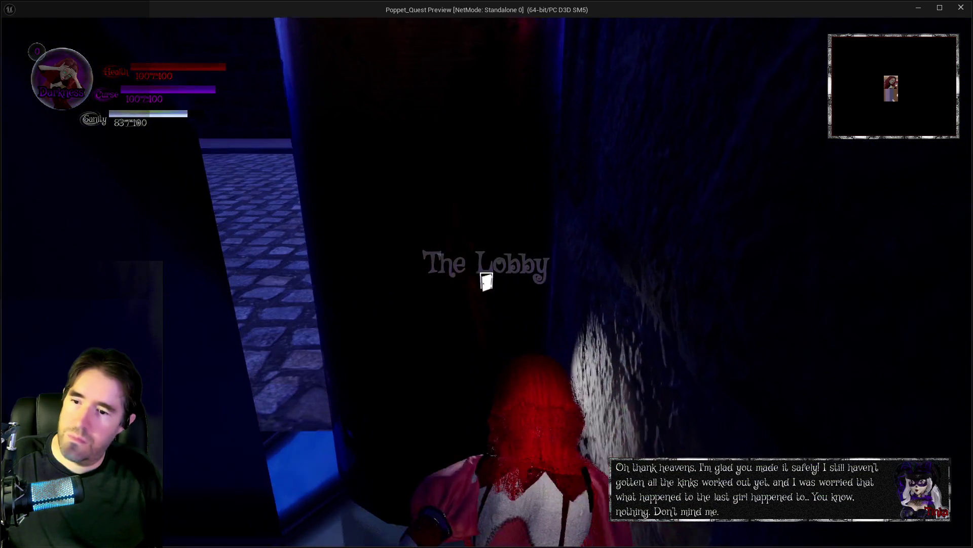
key(w)
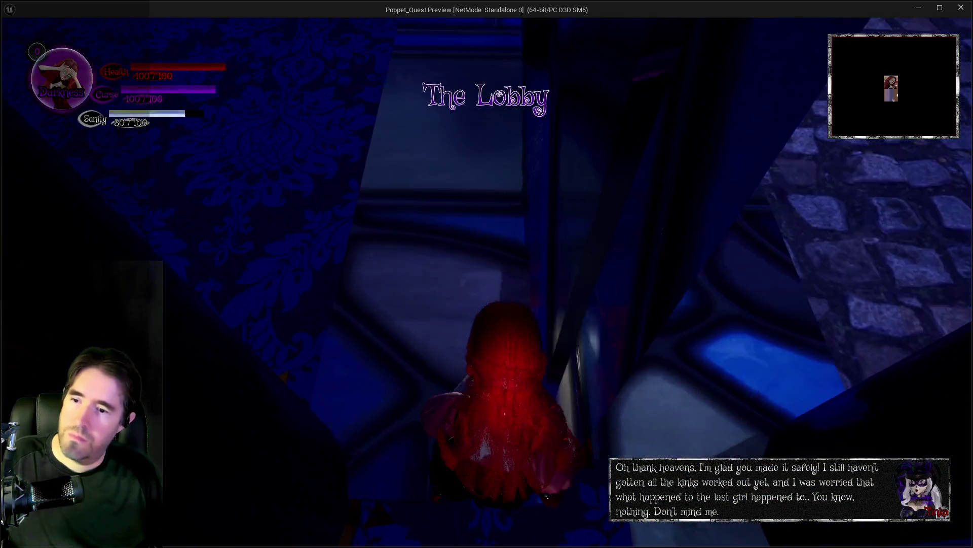
key(alt+Tab)
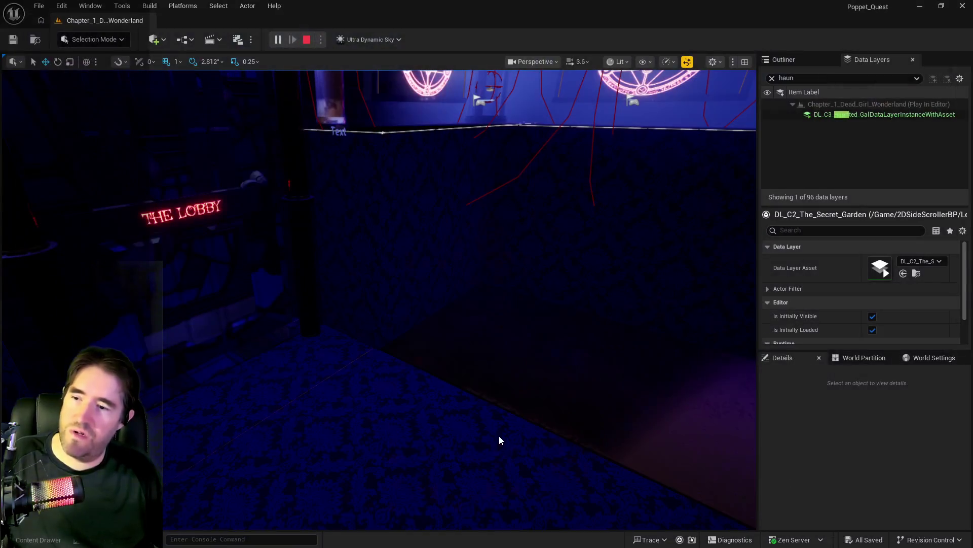
Stop the play test and frame the door BP_Door_101 in the viewport.
click(298, 365)
key(f)
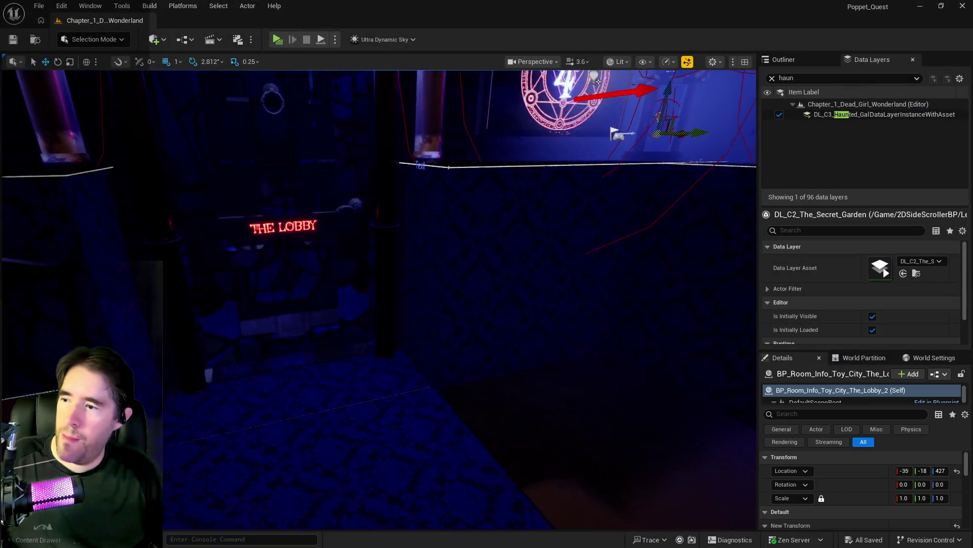
key(Escape)
click(489, 370)
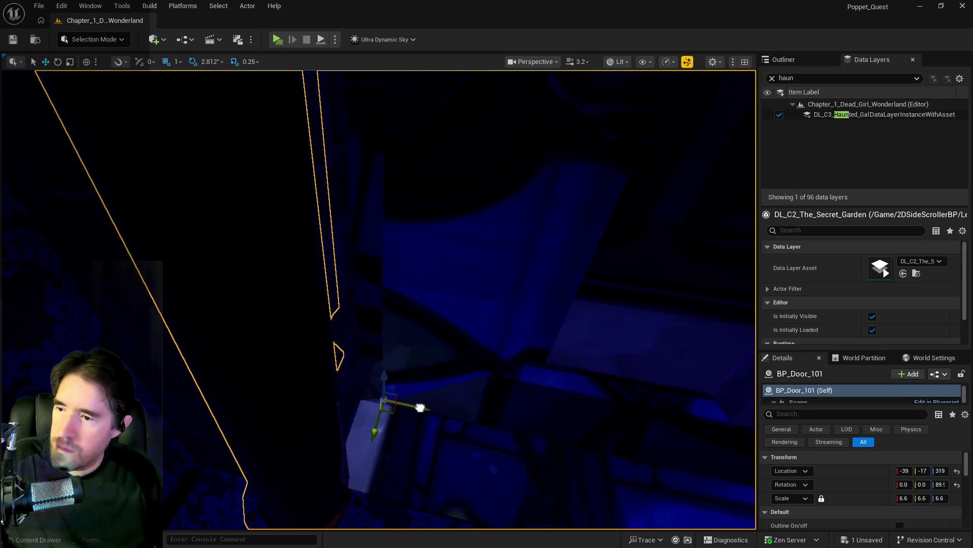
key(f)
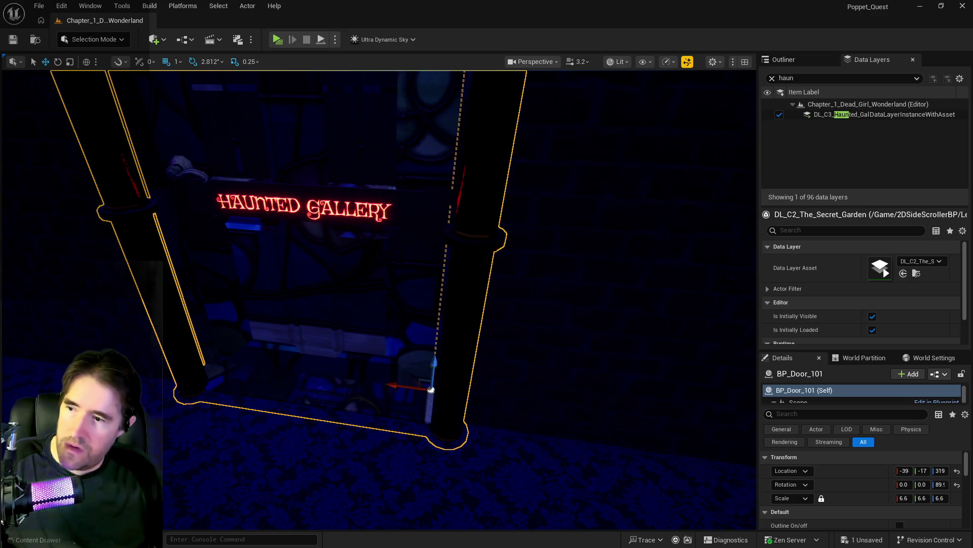
Clear the Data Layers search and show the Outliner's 1st Floor door actors.
scroll(331, 394, down, 1)
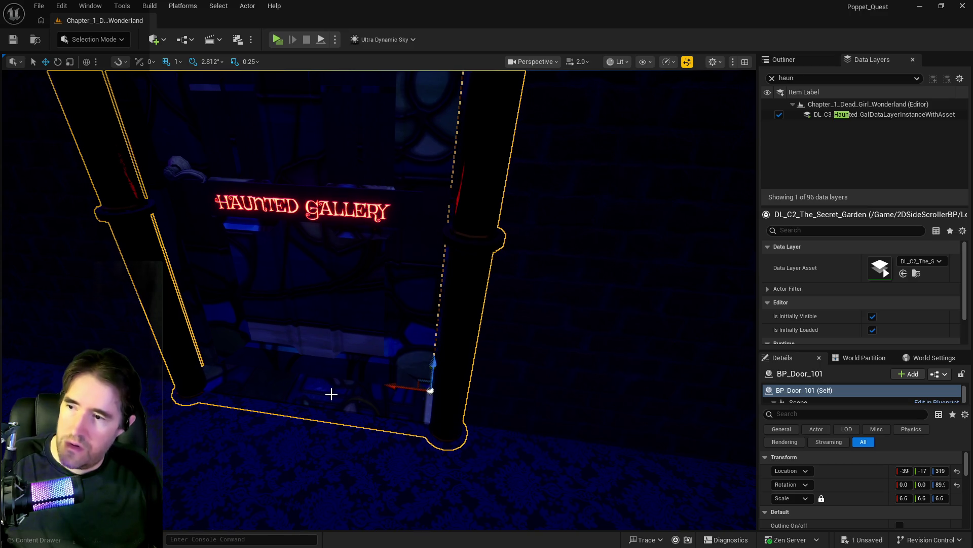
click(772, 78)
click(780, 60)
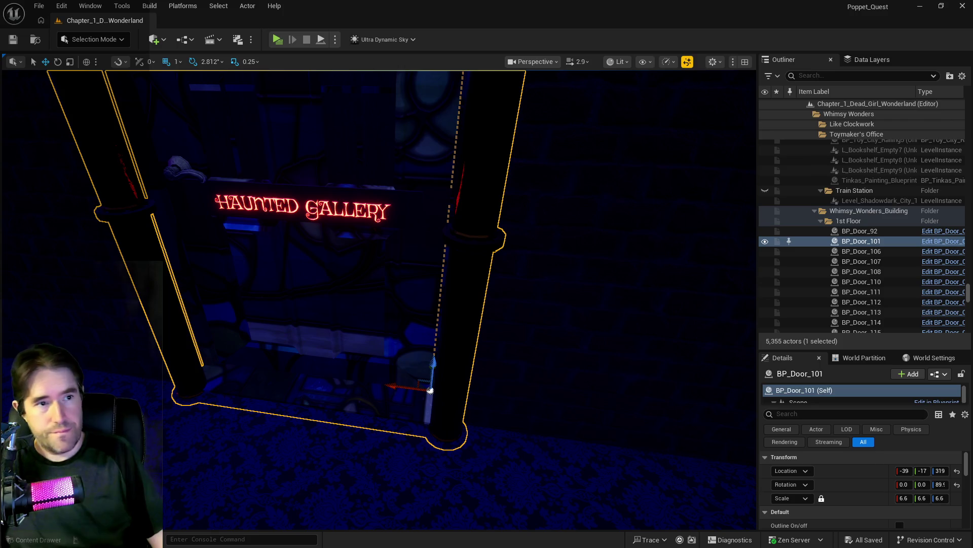
click(943, 241)
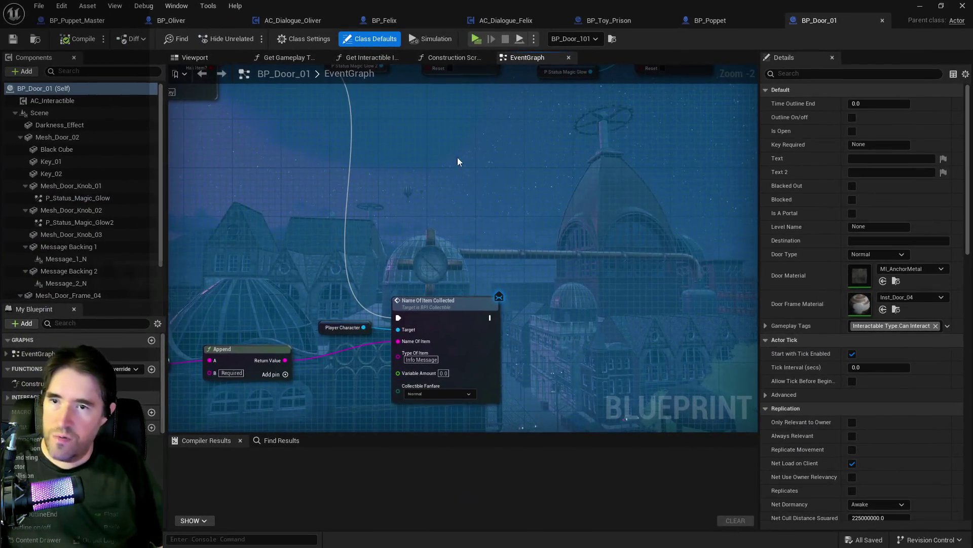
Show the BP_Door_01 3D preview and select Mesh_Door_Frame_04, orbiting around the door.
scroll(604, 359, down, 1)
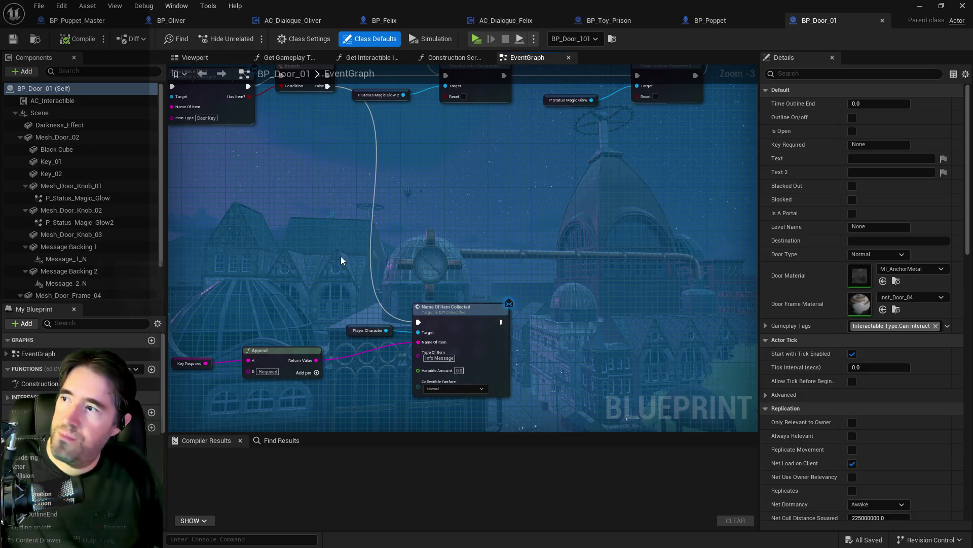
click(59, 115)
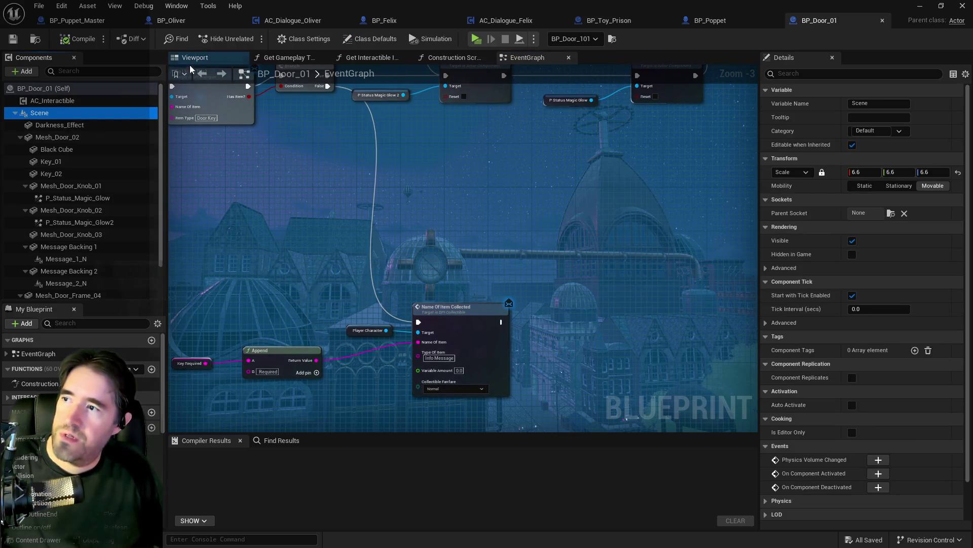
click(194, 58)
click(415, 257)
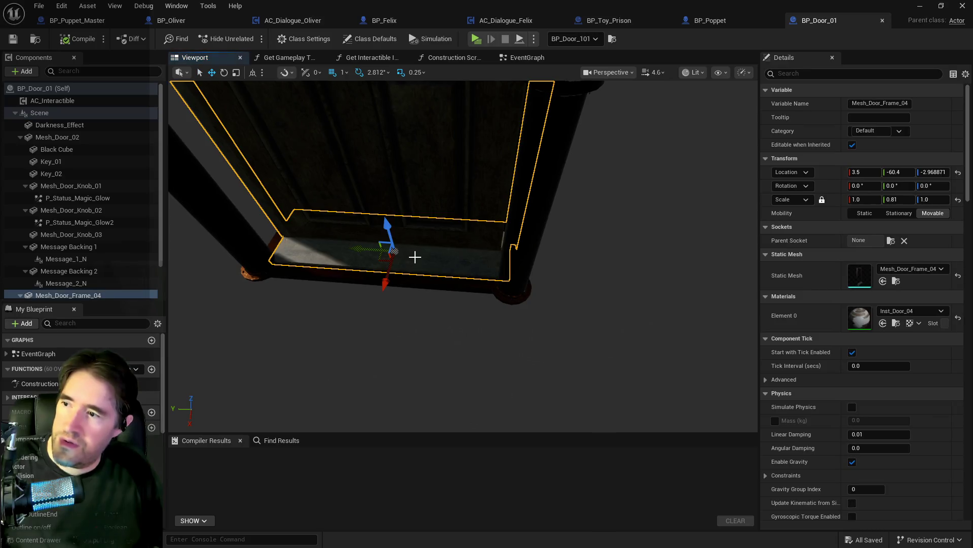
mouse_move(464, 253)
mouse_down()
mouse_move(452, 193)
mouse_move(441, 258)
mouse_move(502, 253)
mouse_up()
drag(356, 345, 312, 351)
Select the floor plate Cube at the door's base, scaled 0.5, 1.73, 0.05.
click(359, 351)
scroll(74, 274, down, 2)
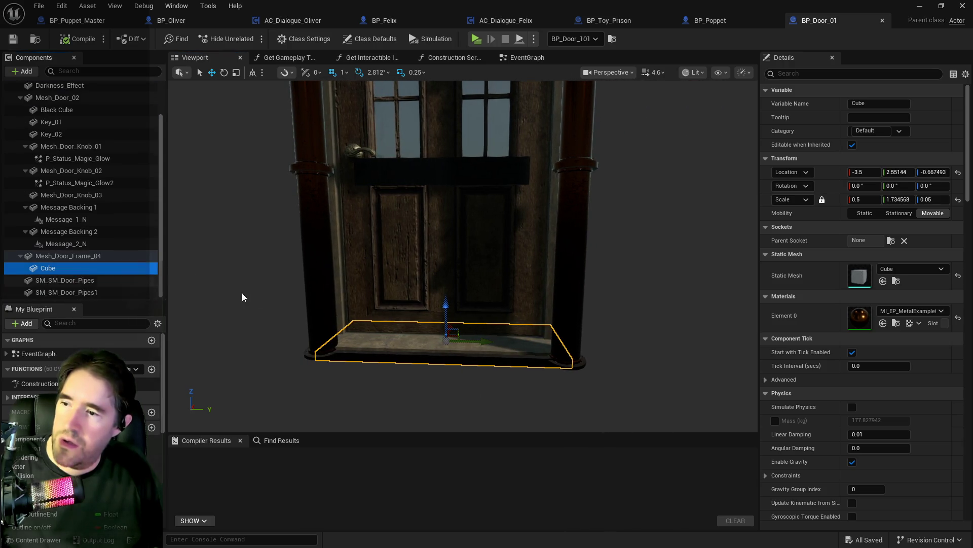
key(Escape)
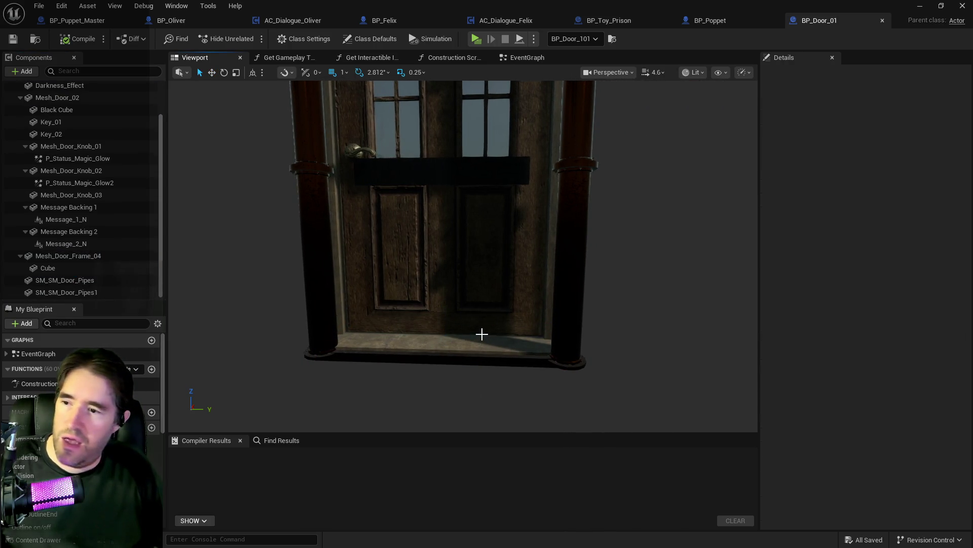
click(447, 358)
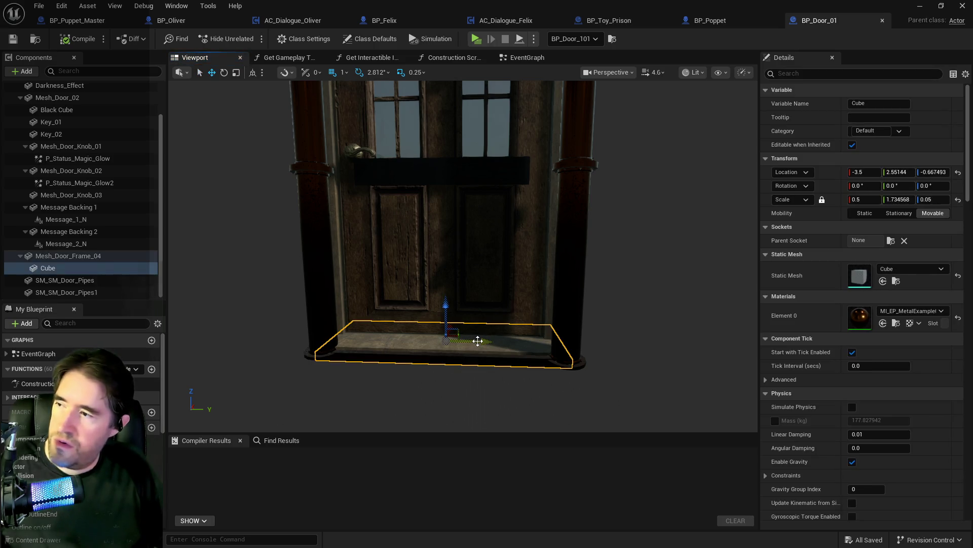
right_click(55, 270)
key(Escape)
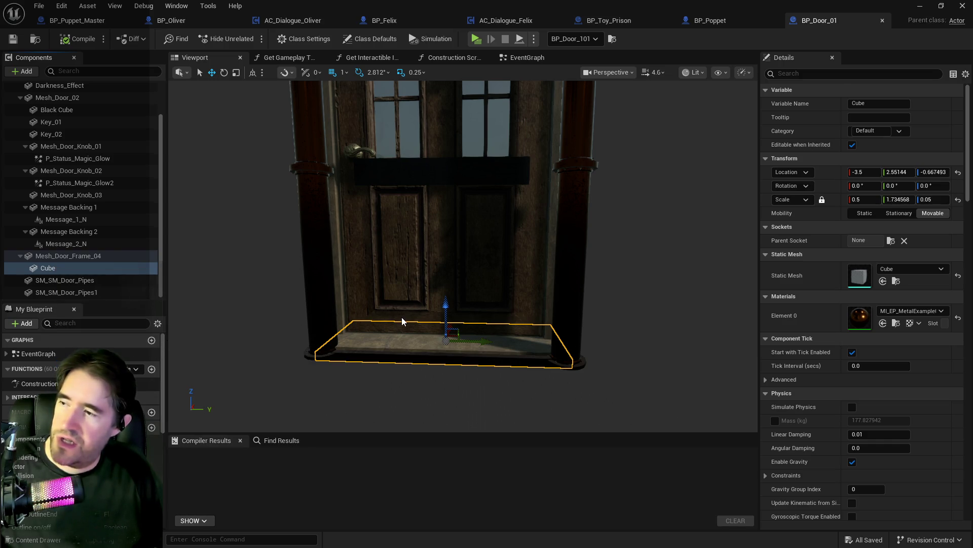
Duplicate the floor Cube and rename the original to Bottom Plate.
key(ctrl+d)
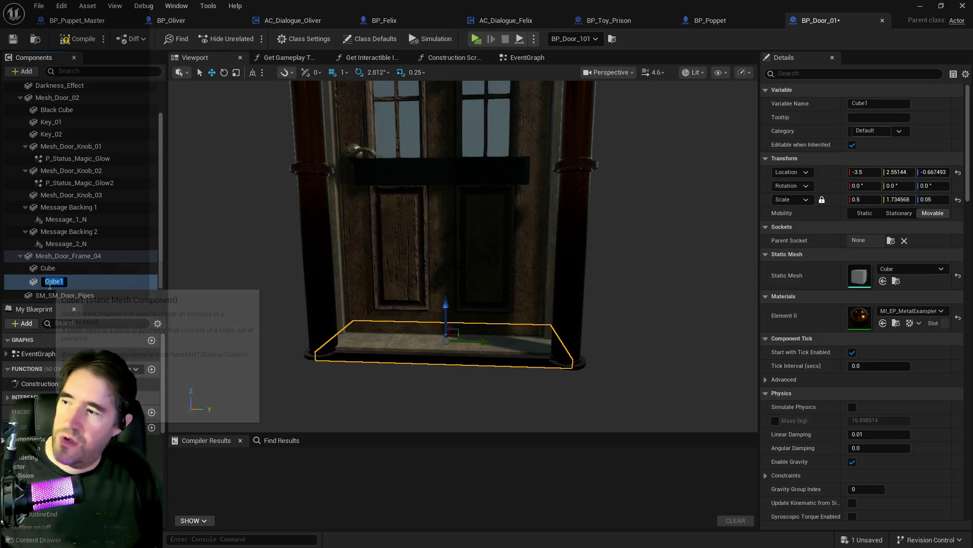
click(49, 268)
text(Bottom Plate)
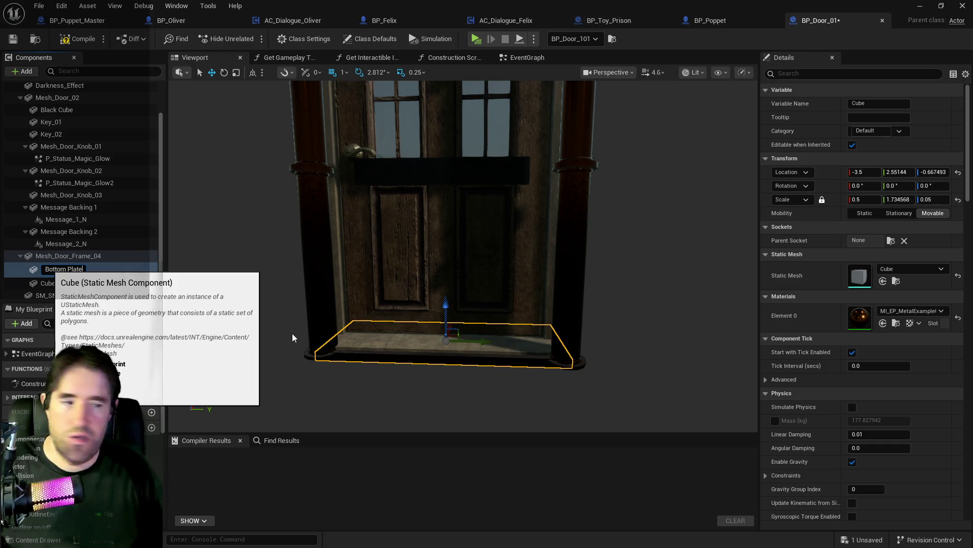
key(Return)
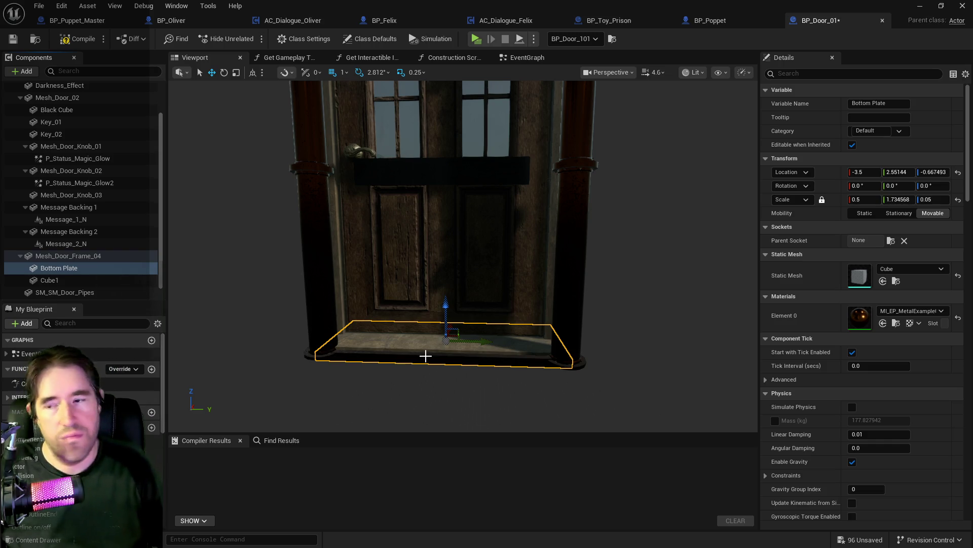
drag(477, 342, 347, 334)
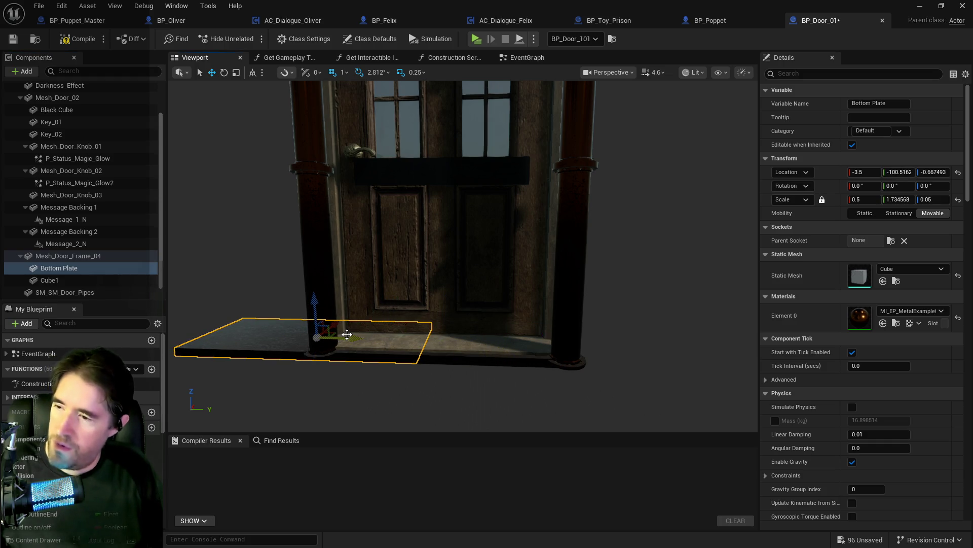
key(ctrl+z)
Raise the Cube1 copy to Z 246.9 so it sits atop the door frame.
click(63, 285)
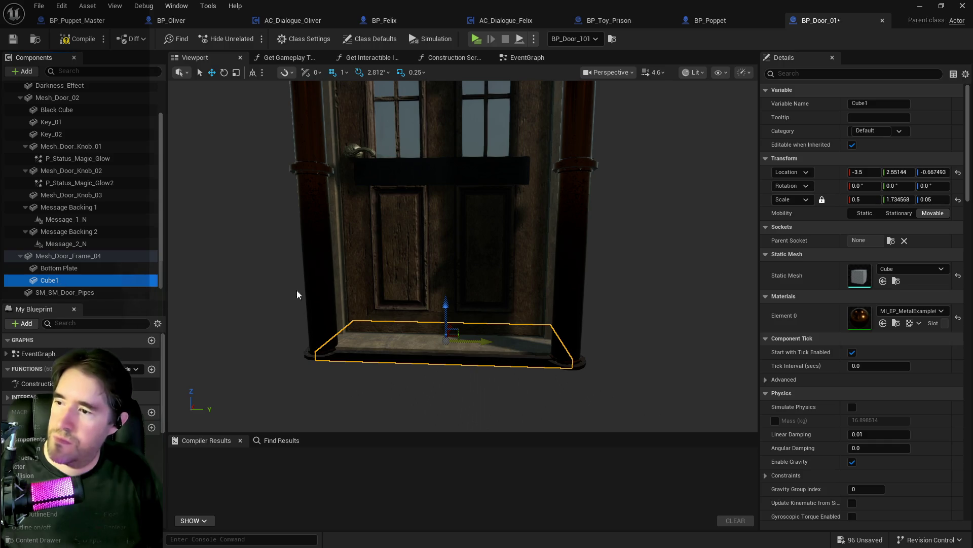
mouse_move(483, 343)
mouse_down()
mouse_move(416, 339)
mouse_move(485, 343)
mouse_up()
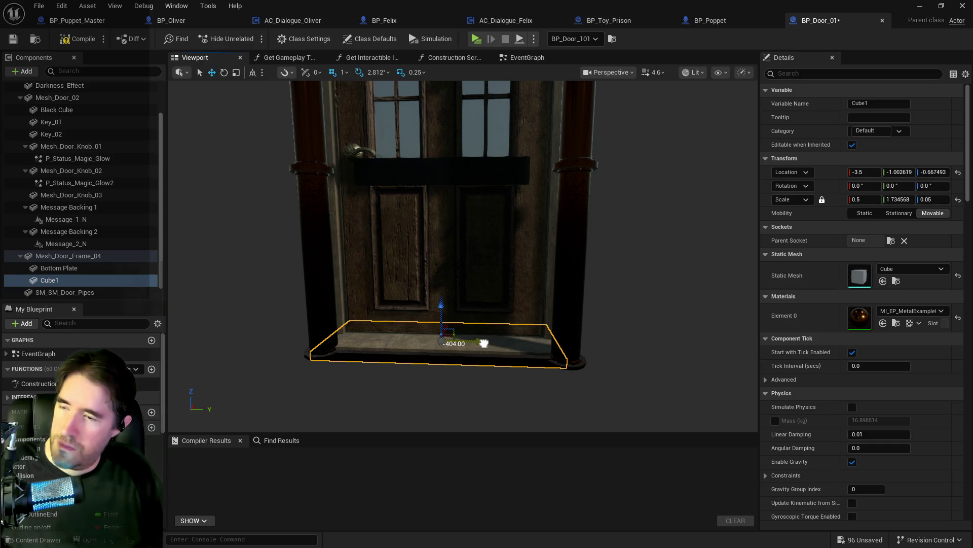
key(ctrl+z)
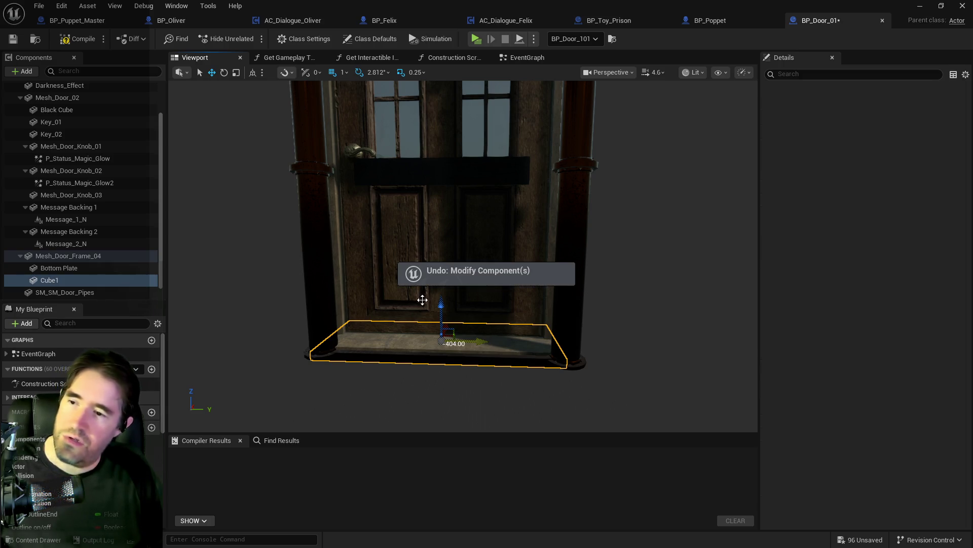
key(ctrl+z)
drag(443, 305, 454, 104)
key(f)
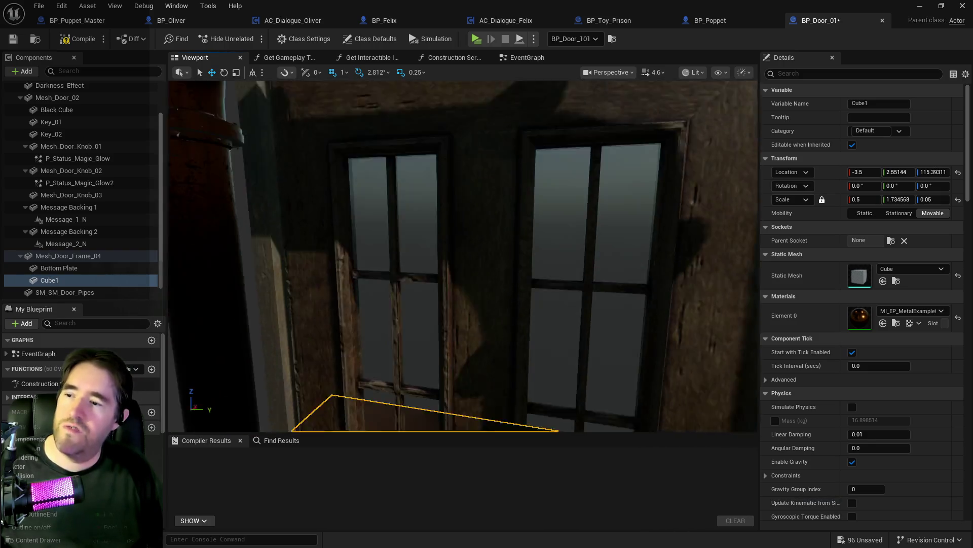
mouse_move(475, 278)
mouse_down()
mouse_move(463, 191)
mouse_move(493, 113)
mouse_up()
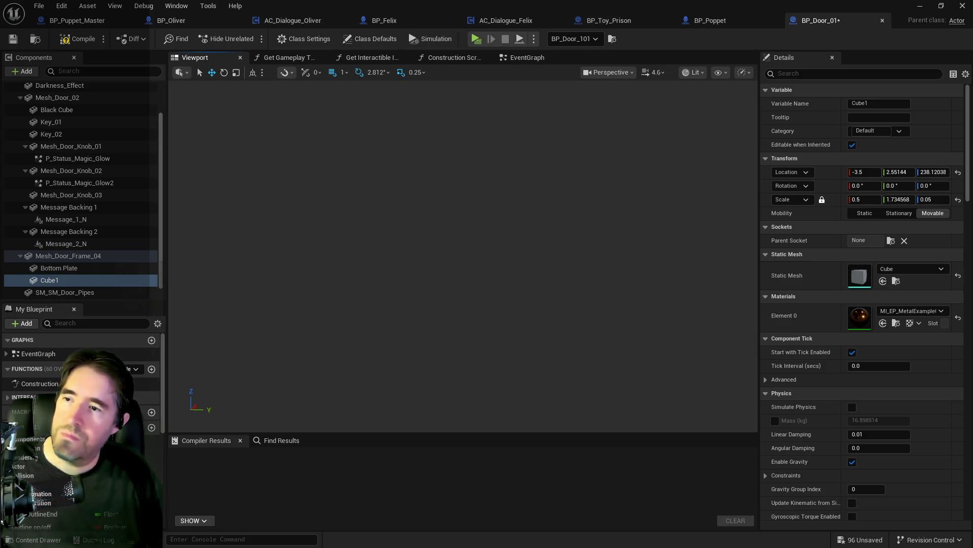
key(f)
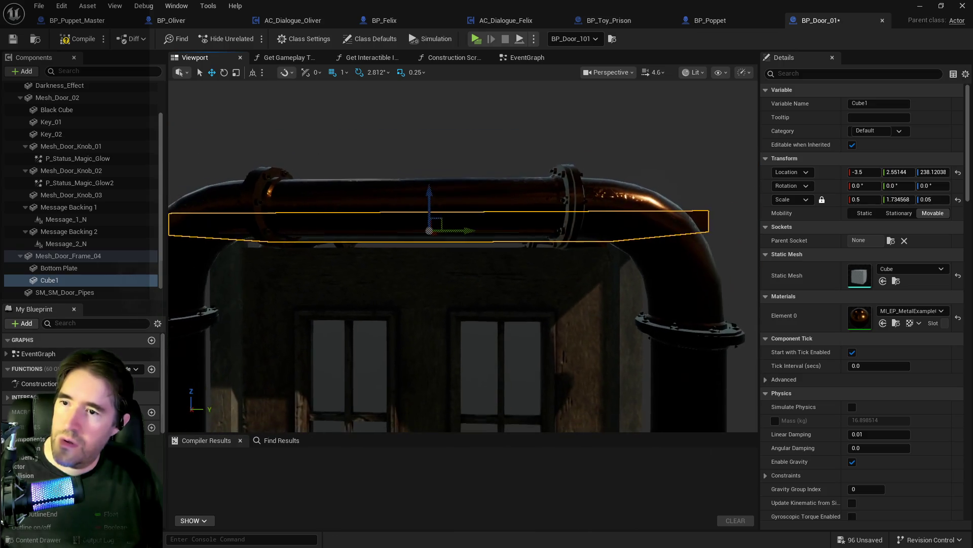
mouse_move(452, 101)
mouse_down()
mouse_move(439, 116)
mouse_move(461, 136)
mouse_move(480, 117)
mouse_up()
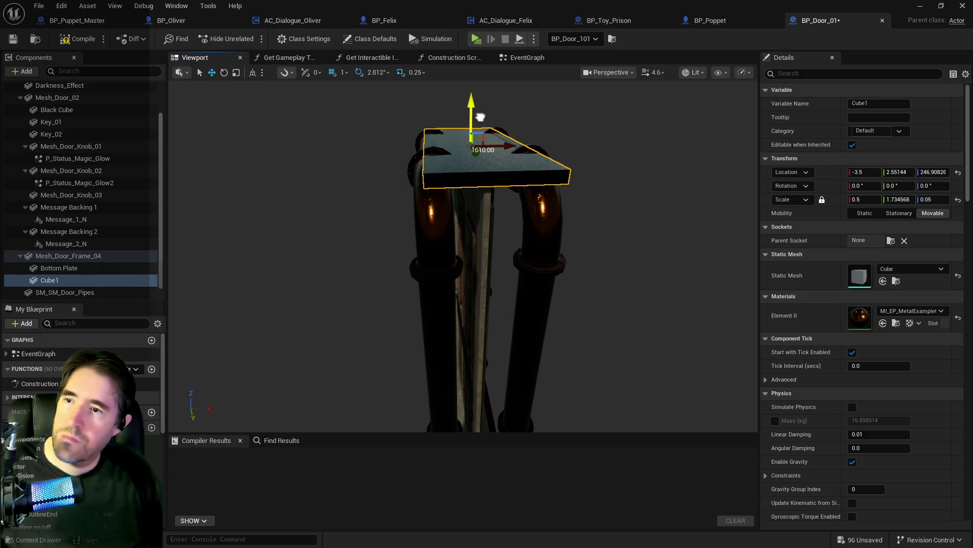
drag(480, 118, 480, 117)
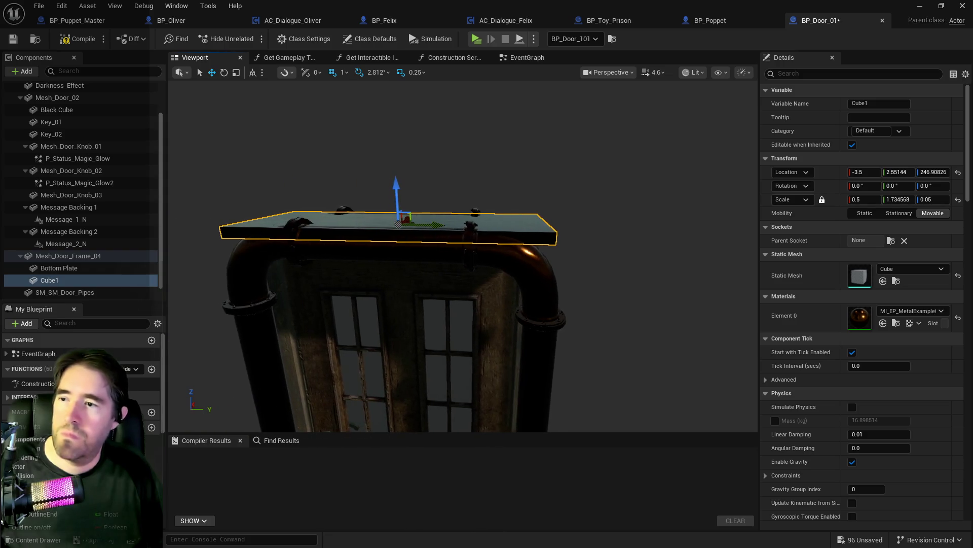
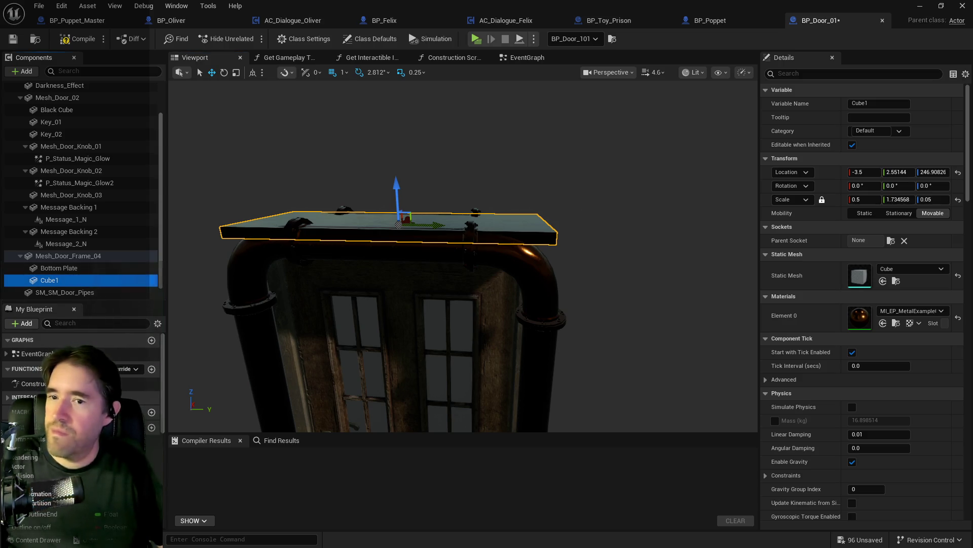
Rename the Cube1 plate component to 'Top Plate'.
drag(631, 258, 632, 258)
click(43, 282)
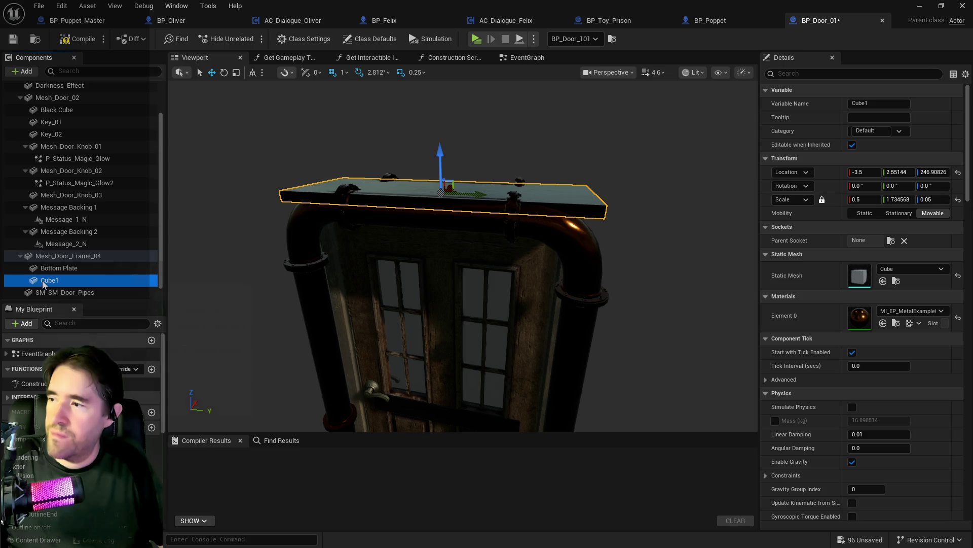
key(F2)
text(Top Plate)
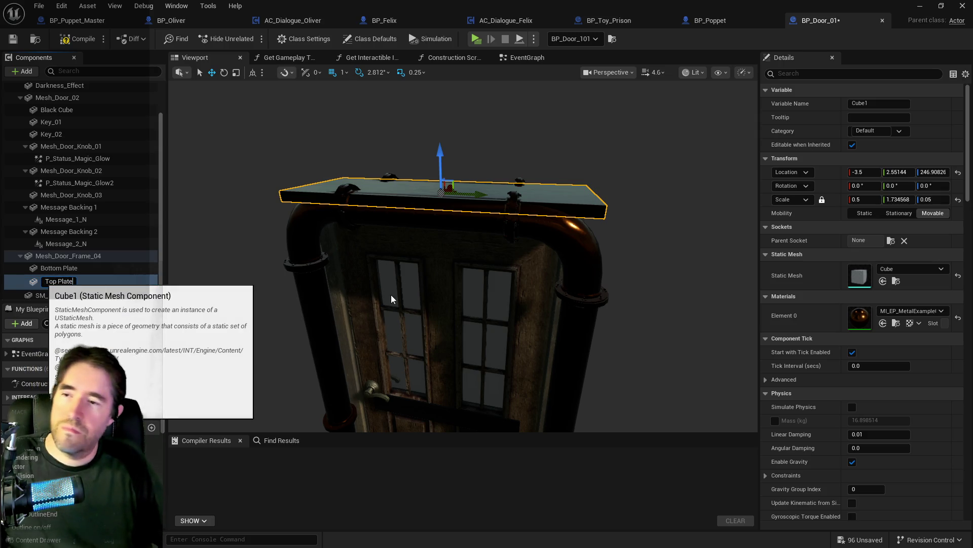
drag(458, 297, 652, 303)
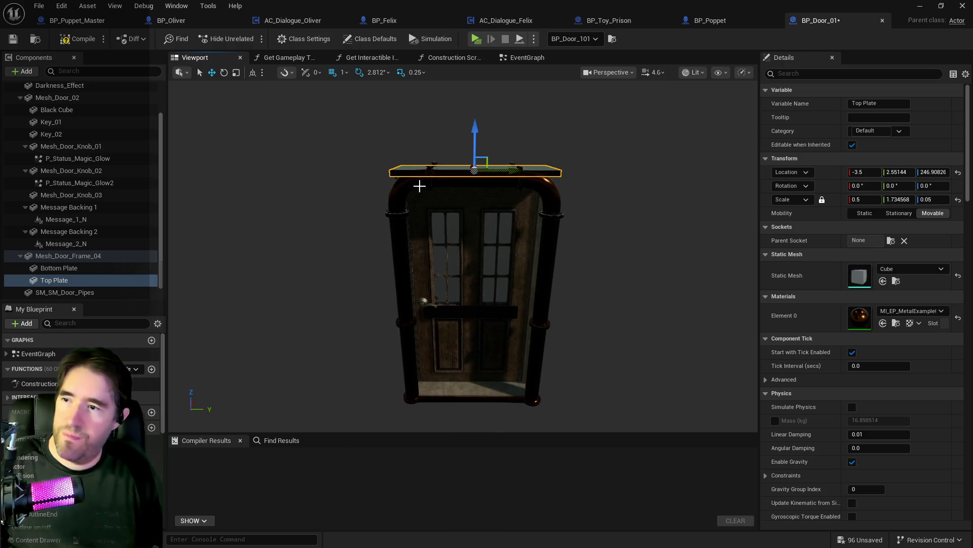
Duplicate the Top Plate component with Ctrl+D to create Top Plate1.
right_click(63, 282)
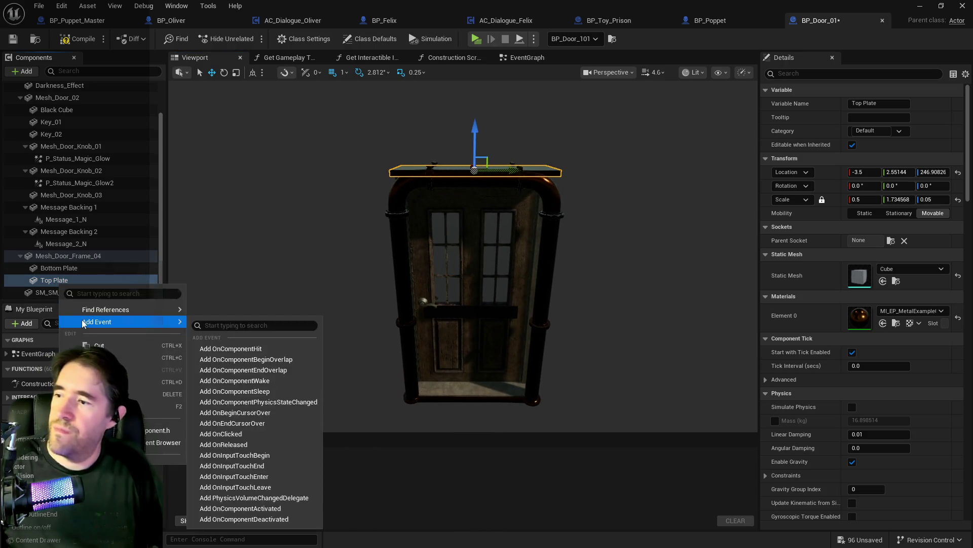
key(Escape)
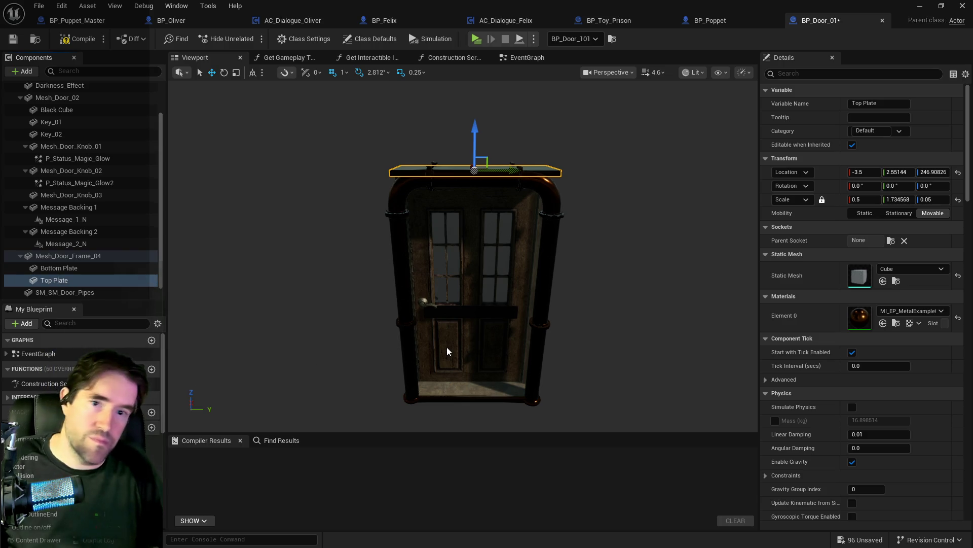
key(ctrl+d)
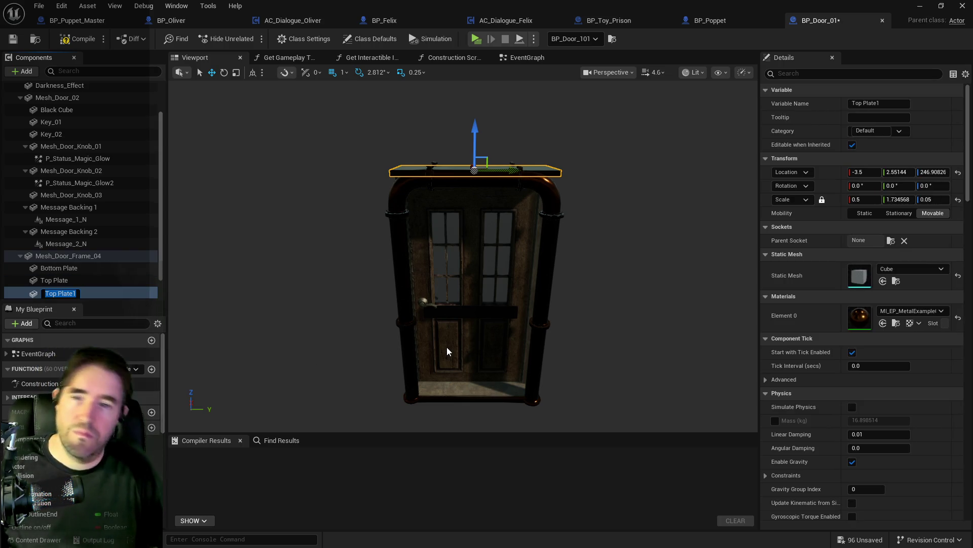
Move the copied plate to the door's left and set its roll rotation to -90°.
mouse_move(517, 171)
mouse_down()
mouse_move(415, 171)
mouse_move(431, 170)
mouse_move(437, 141)
mouse_move(379, 107)
mouse_up()
key(e)
click(867, 187)
text(-90)
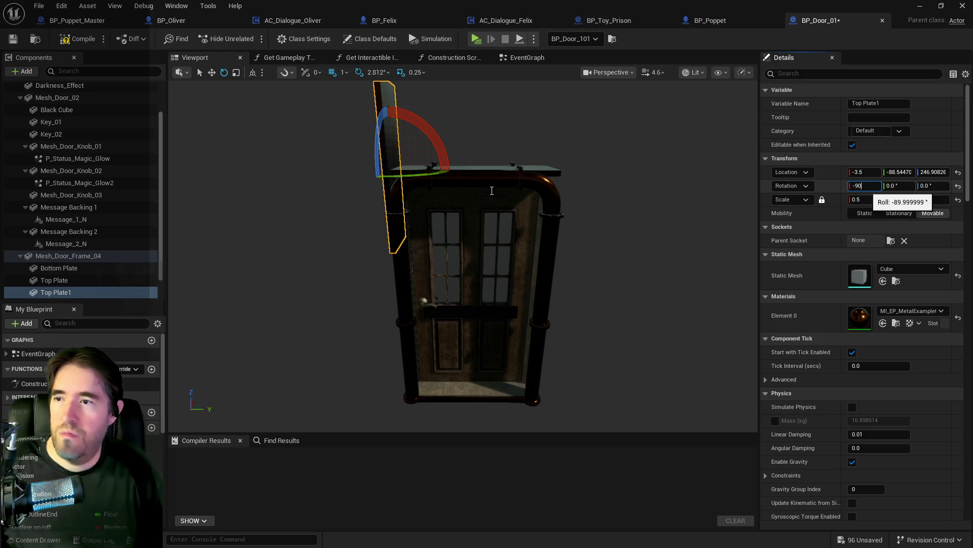
key(Return)
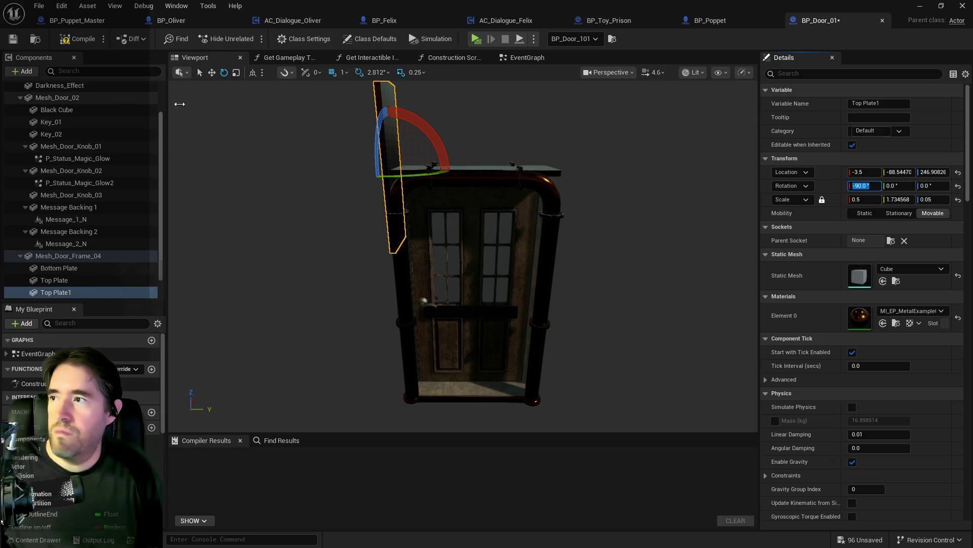
Lower the upright plate to about Z 129.33 and slide it against the door's left edge.
click(213, 72)
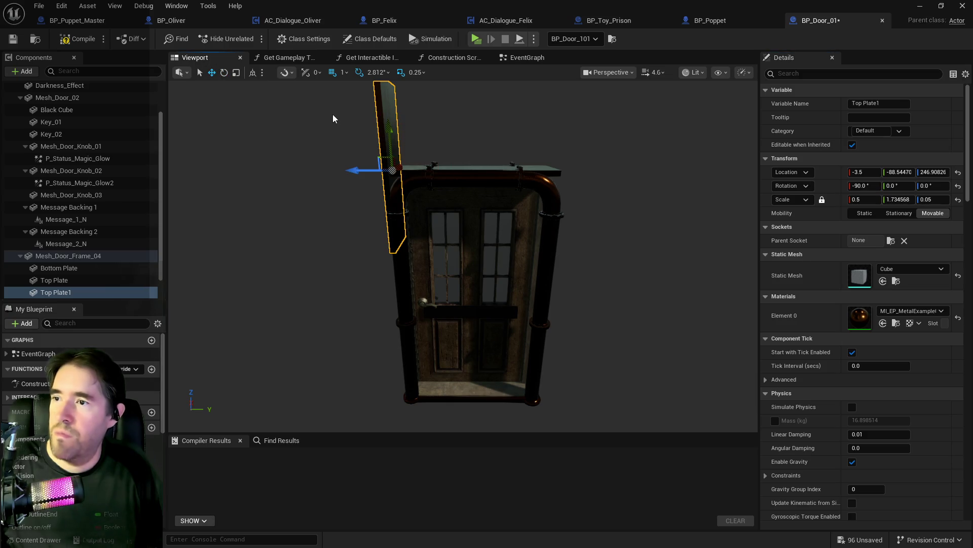
scroll(387, 132, down, 3)
mouse_move(384, 125)
mouse_down()
mouse_move(394, 239)
mouse_move(327, 243)
mouse_move(589, 246)
mouse_up()
drag(377, 224, 390, 224)
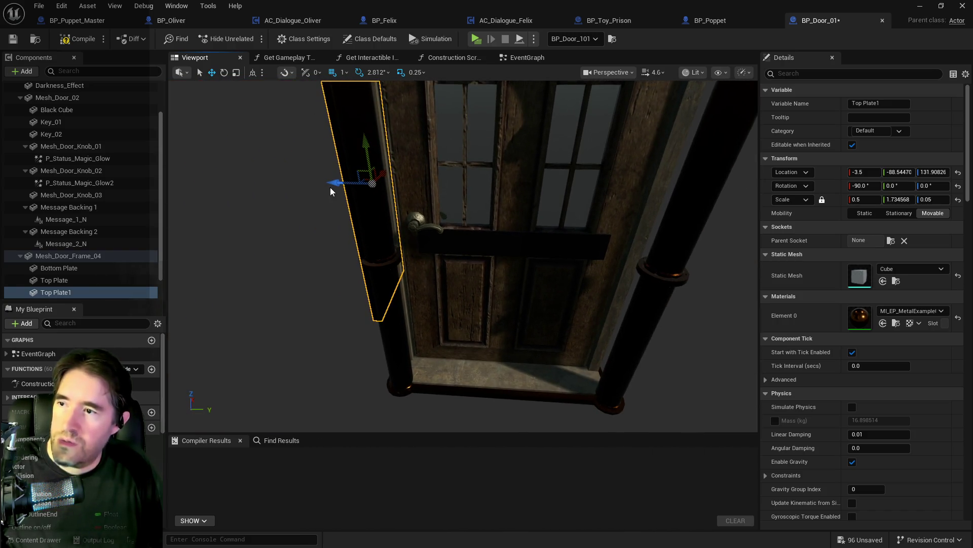
mouse_move(334, 183)
mouse_down()
mouse_move(401, 185)
mouse_move(503, 232)
mouse_move(515, 205)
mouse_move(498, 152)
mouse_up()
drag(513, 202, 507, 190)
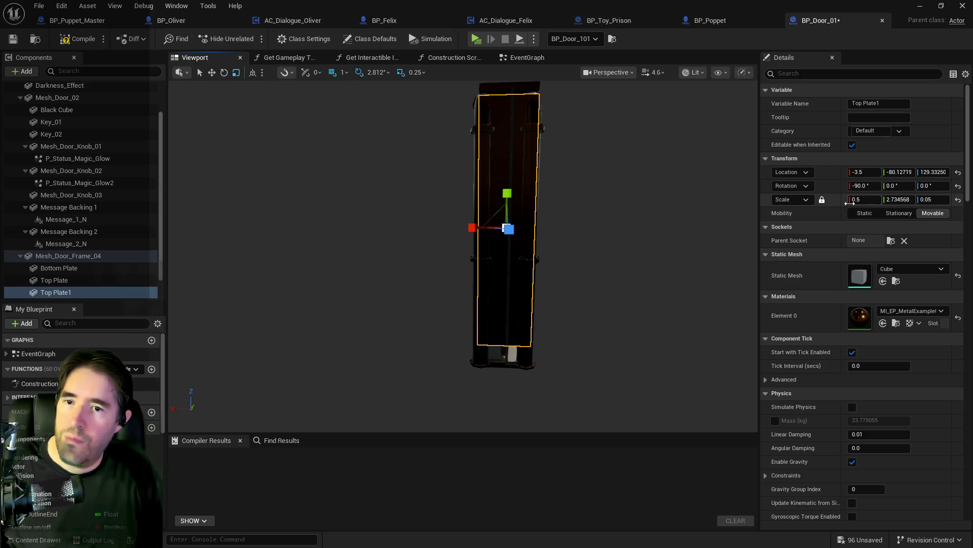
Unlock uniform scale, set the plate's Y scale to 3.0, and lower it to about Z 126.
click(823, 199)
click(899, 200)
text(2.85)
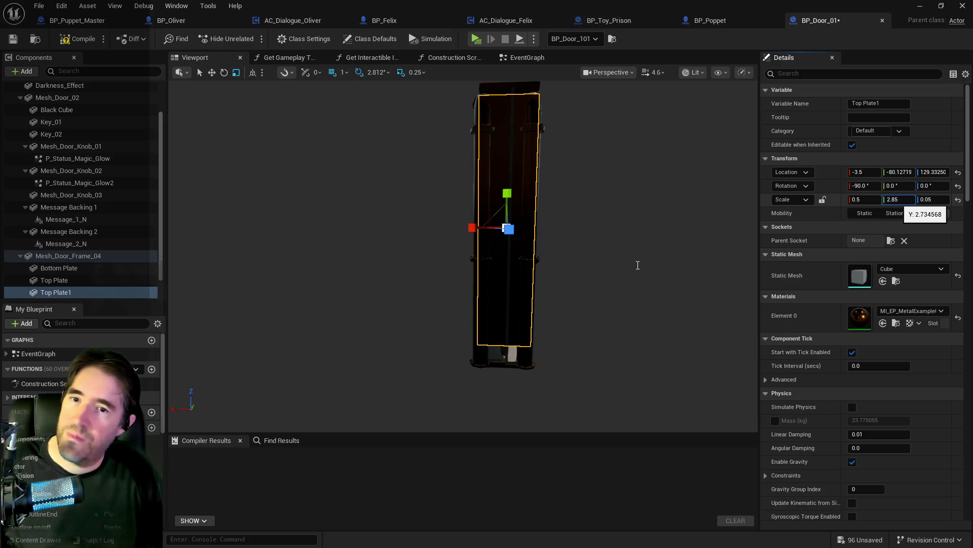
key(Return)
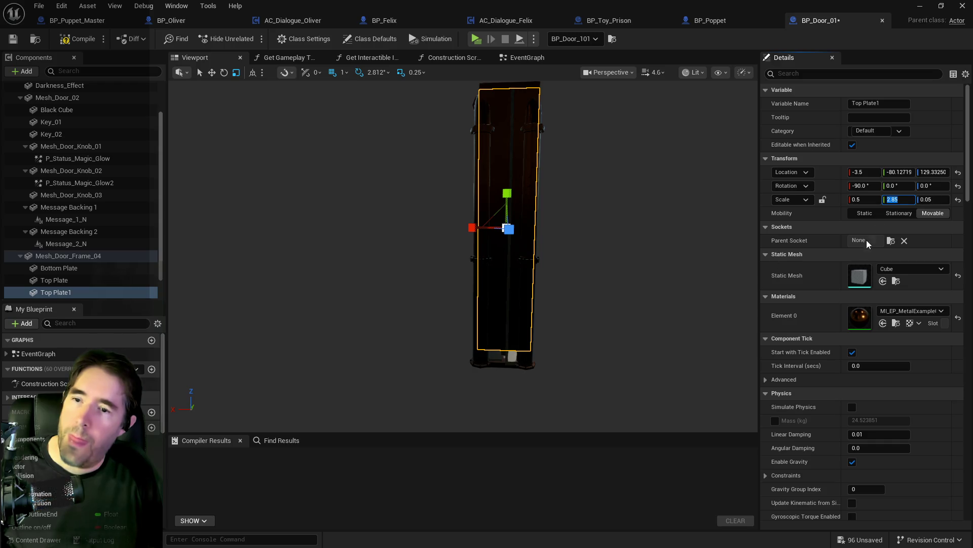
text(3)
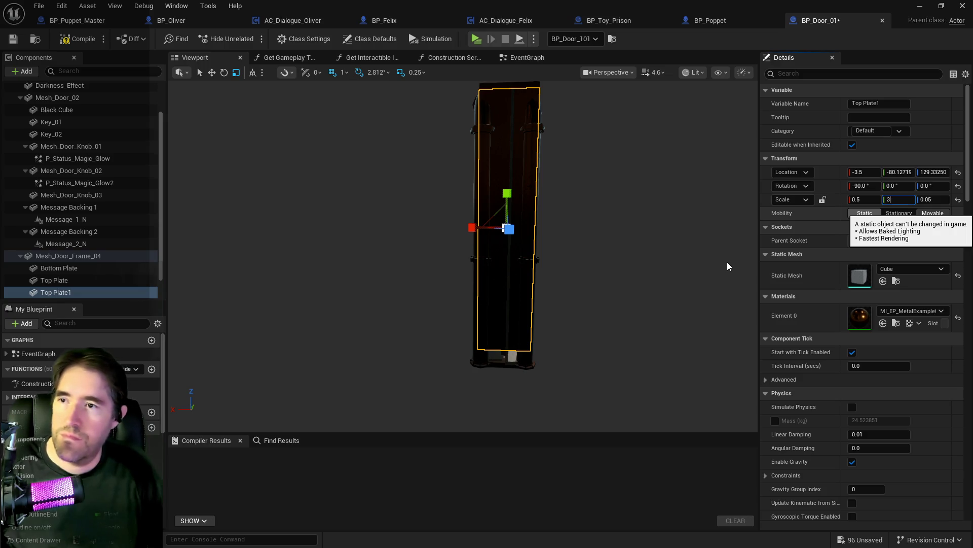
key(Return)
mouse_move(463, 256)
mouse_down()
mouse_move(436, 256)
mouse_move(453, 257)
mouse_up()
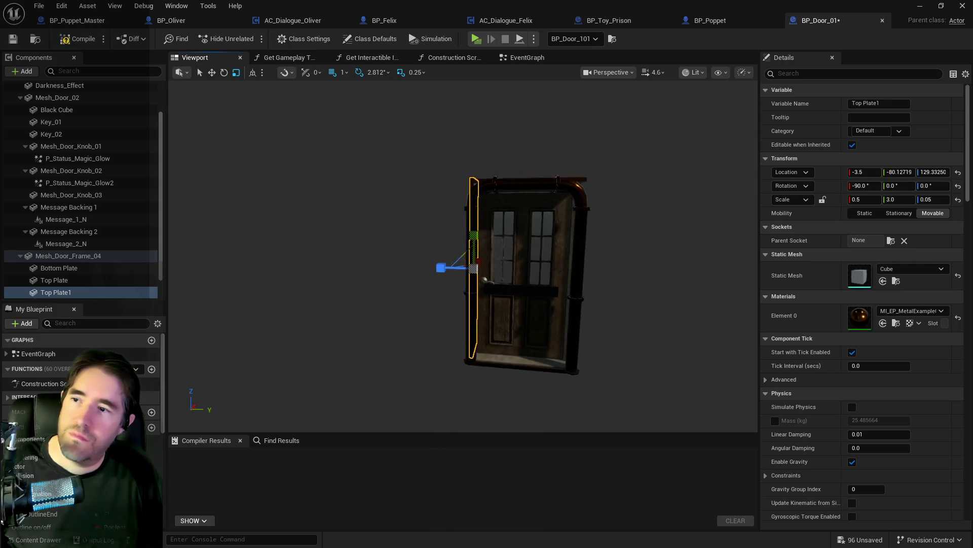
scroll(720, 259, up, 5)
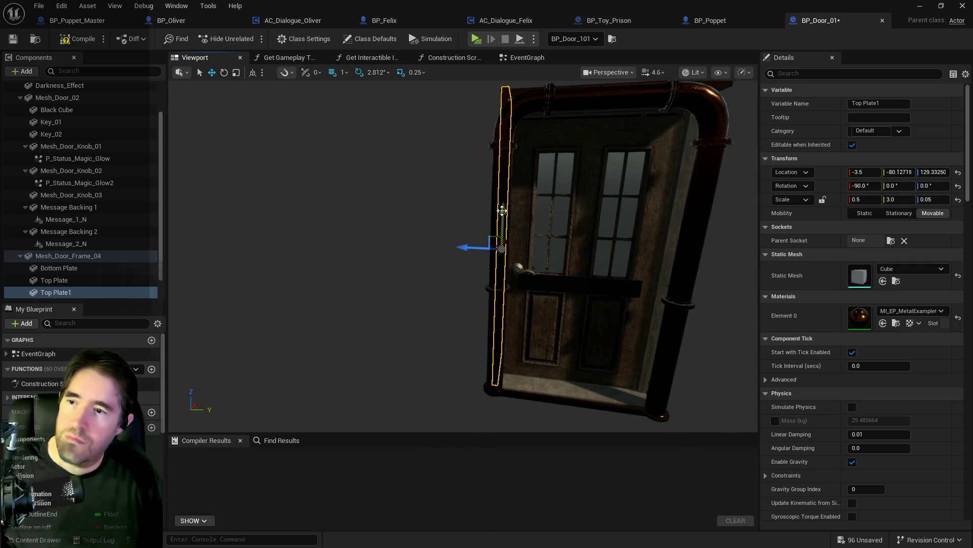
mouse_move(503, 211)
mouse_down()
mouse_move(487, 215)
mouse_move(487, 198)
mouse_move(422, 190)
mouse_up()
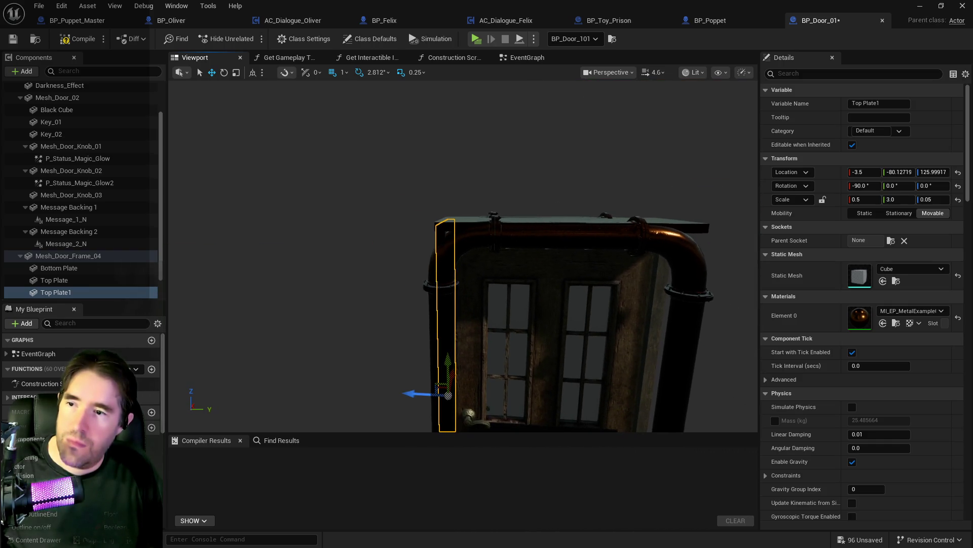
drag(528, 224, 523, 213)
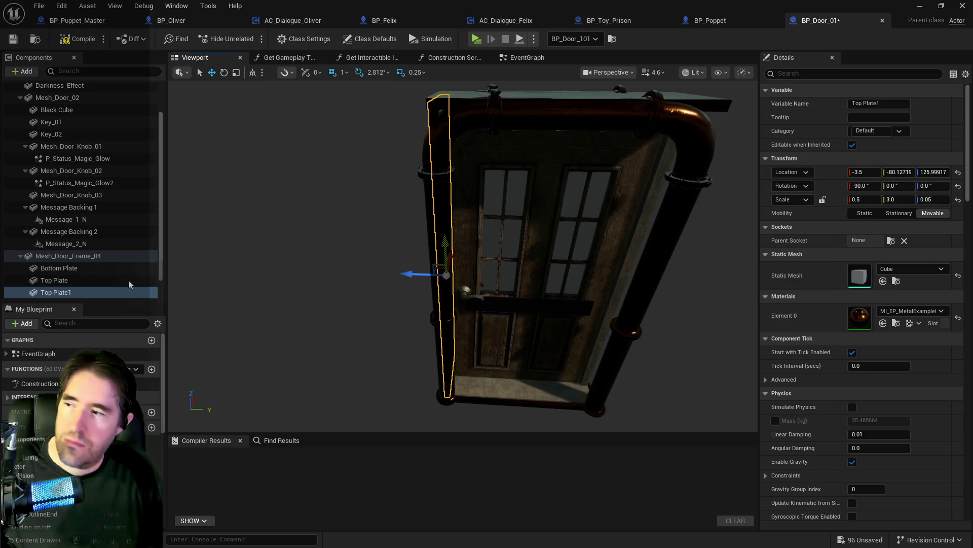
Rename the Top Plate1 component to 'Left Plate'.
click(59, 292)
click(58, 293)
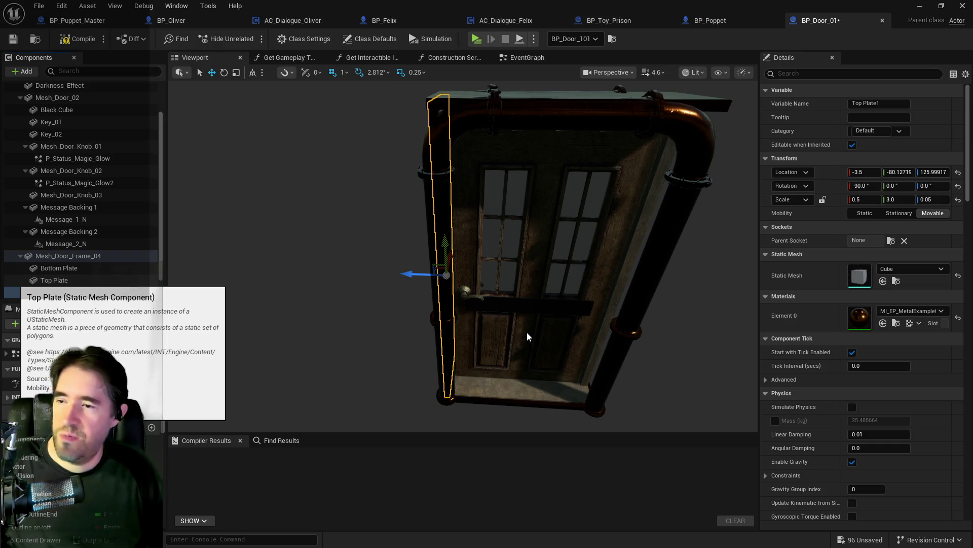
key(Return)
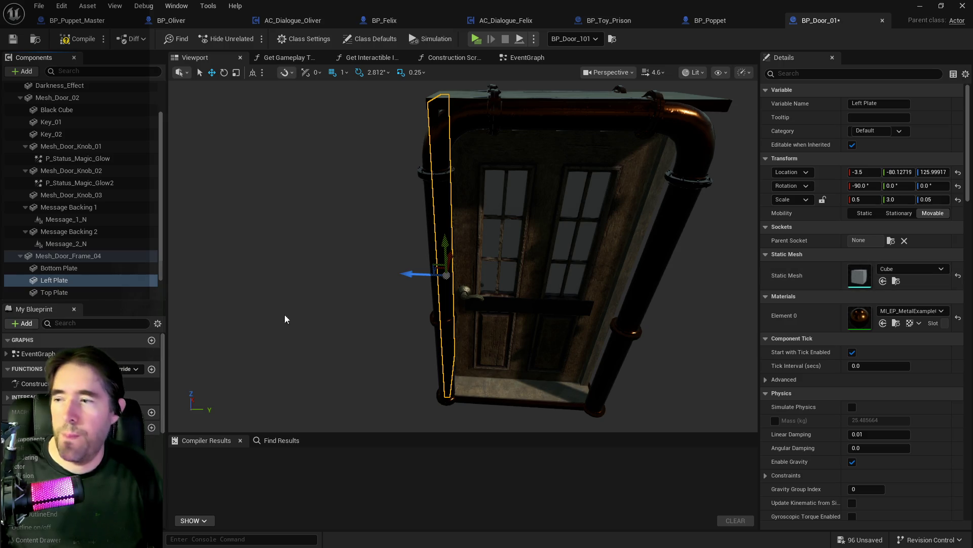
Duplicate Left Plate and name the copy 'Right Plate'.
right_click(55, 284)
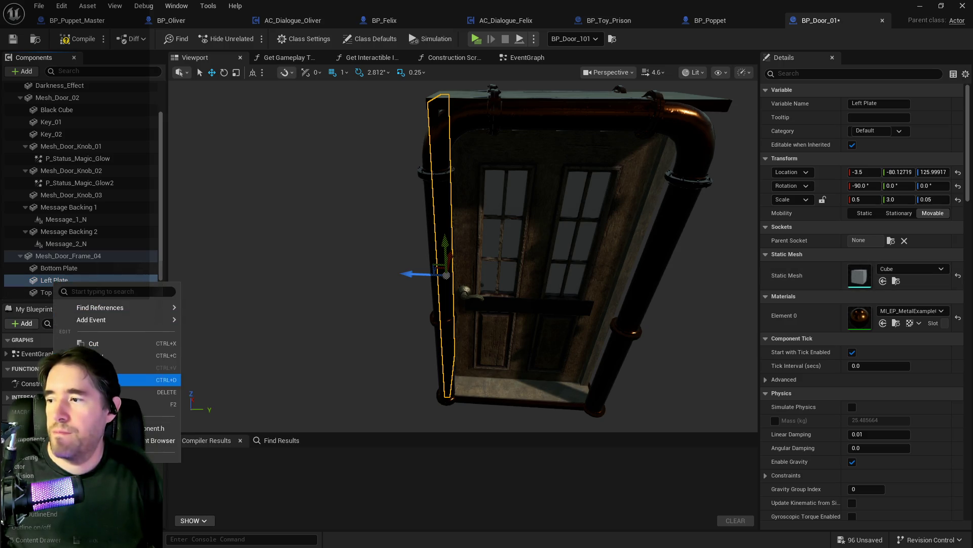
key(Escape)
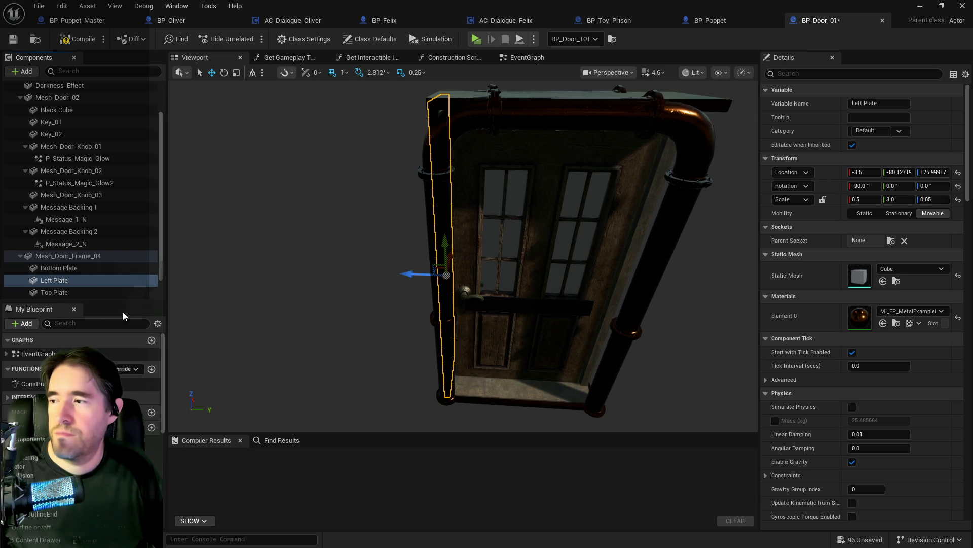
key(ctrl+d)
text(Right Plate)
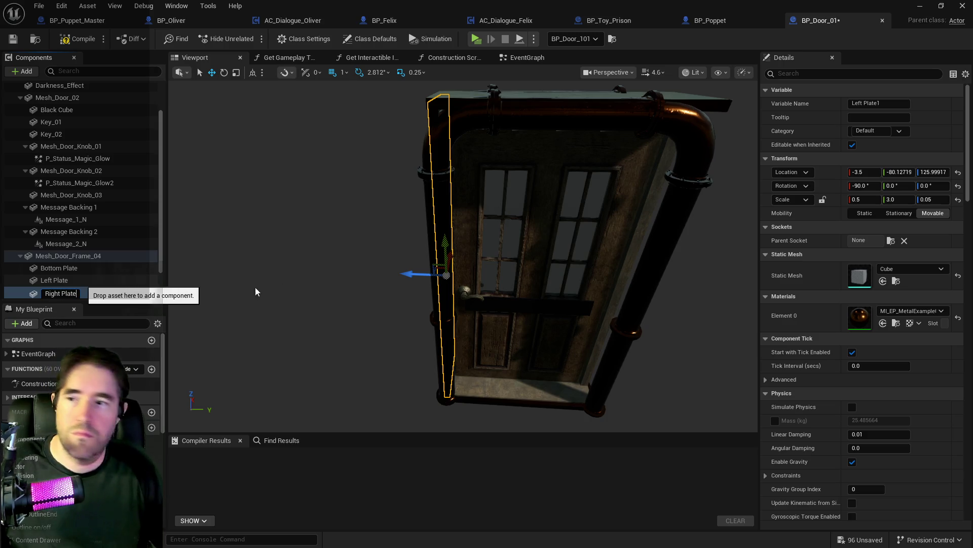
key(Return)
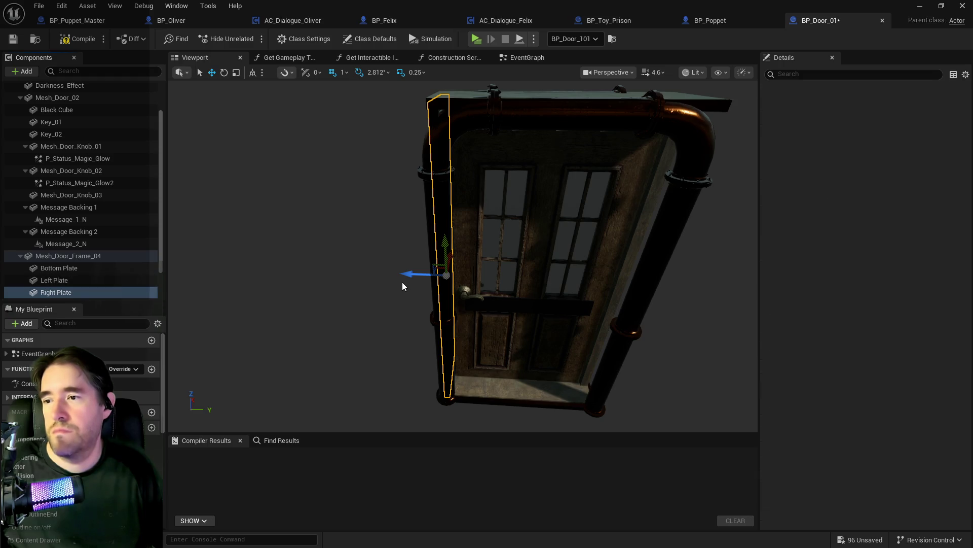
Move Right Plate along Y to the door's right edge and save the blueprint.
mouse_move(407, 275)
mouse_down()
mouse_move(575, 287)
mouse_move(481, 281)
mouse_up()
right_click(570, 296)
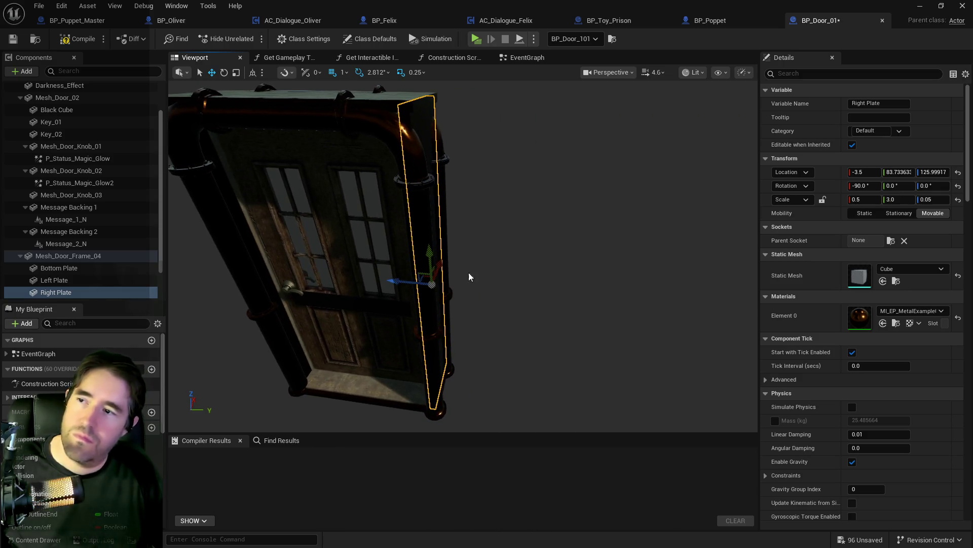
drag(398, 277, 402, 279)
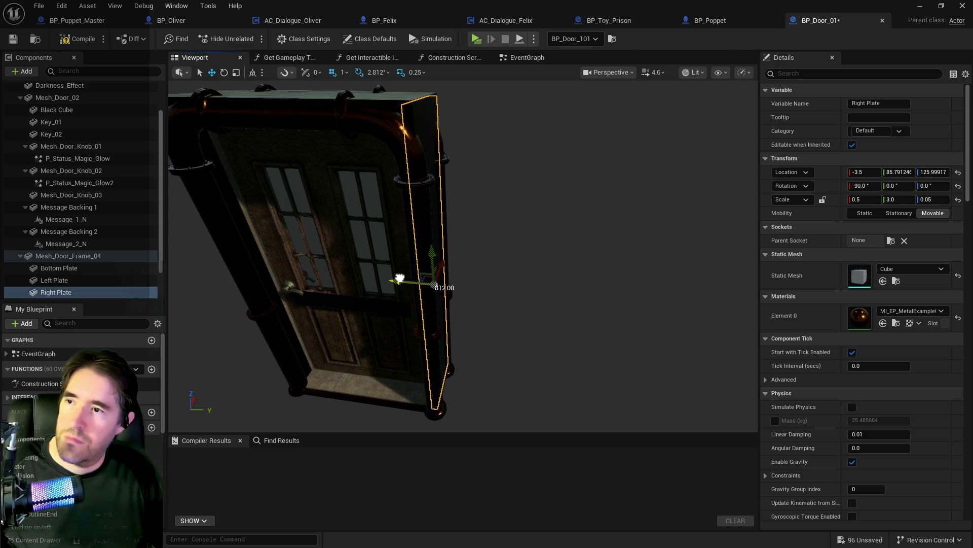
mouse_move(440, 265)
mouse_down()
mouse_move(382, 265)
mouse_move(215, 131)
mouse_up()
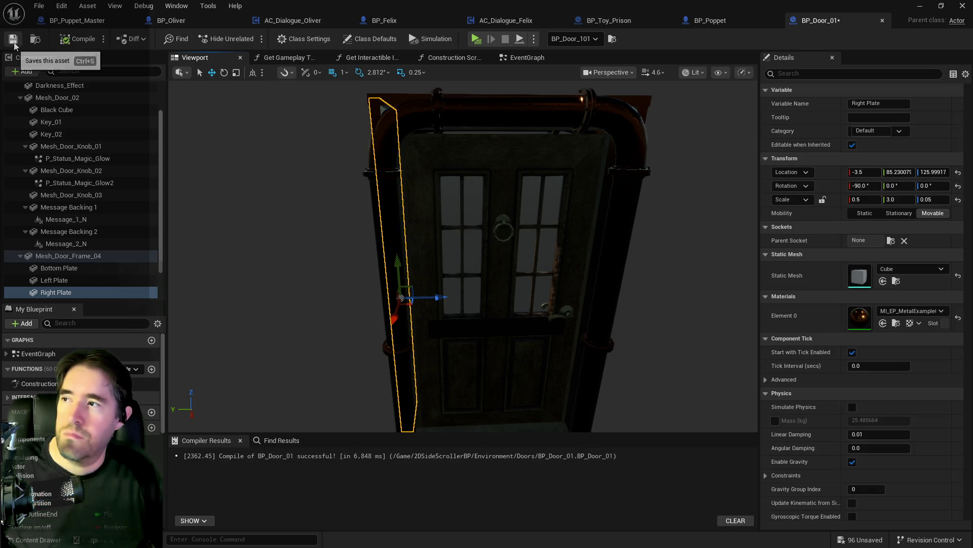
click(14, 41)
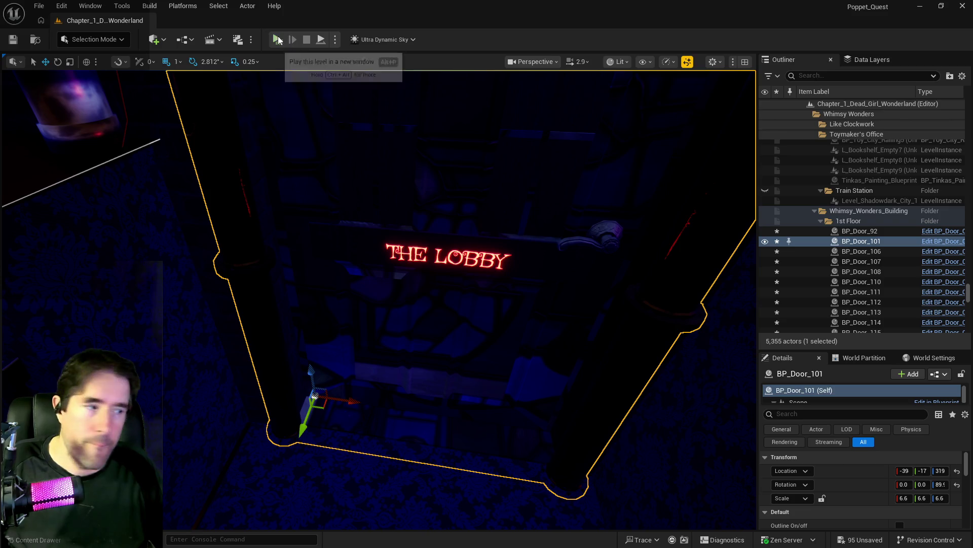
Save the door blueprint with Ctrl+S before play-testing the level.
key(ctrl+s)
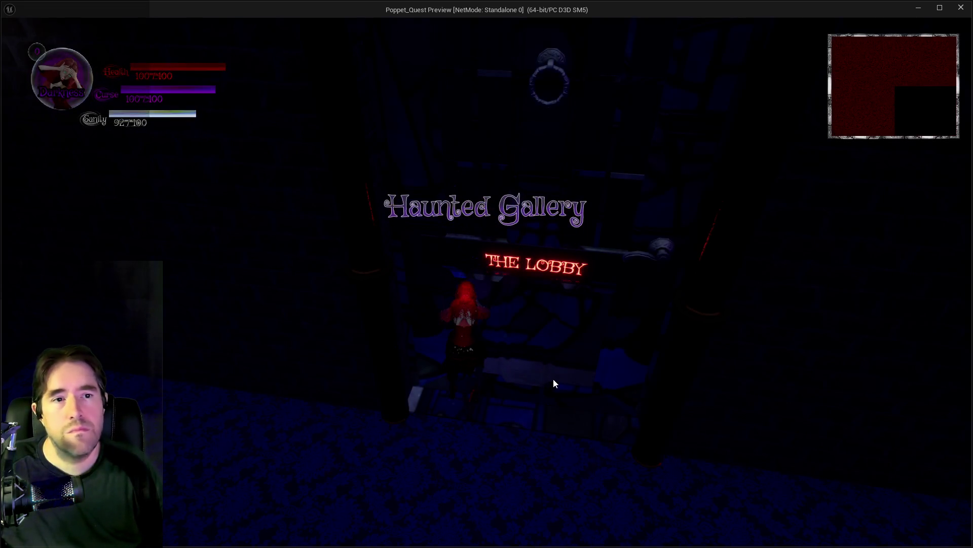
Walk the character through the dark passage into the Lobby, then stop the play session.
key(s)
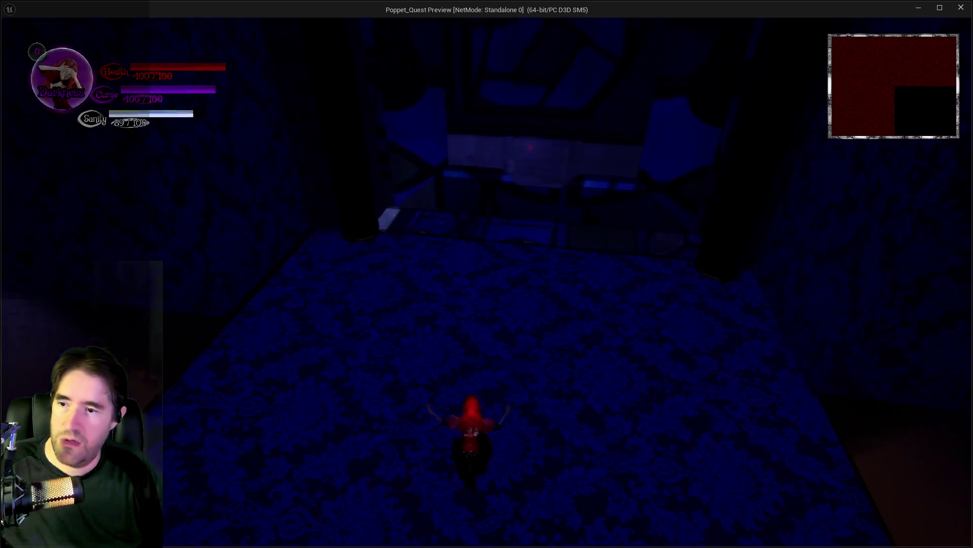
key(w)
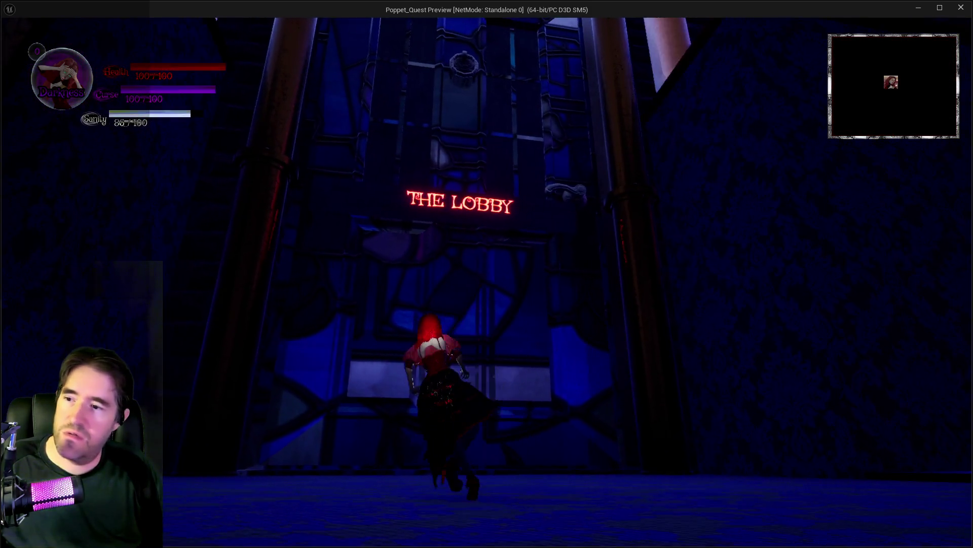
key(d)
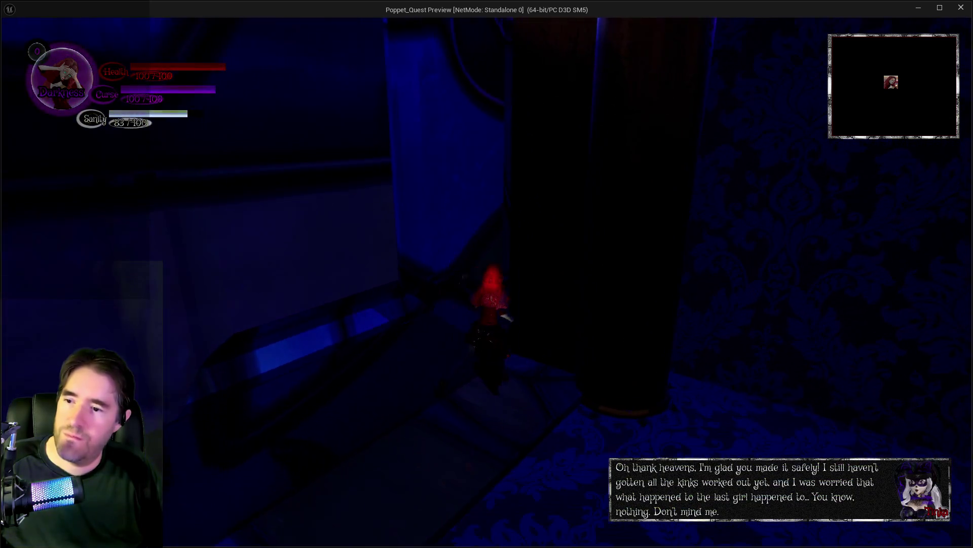
key(s)
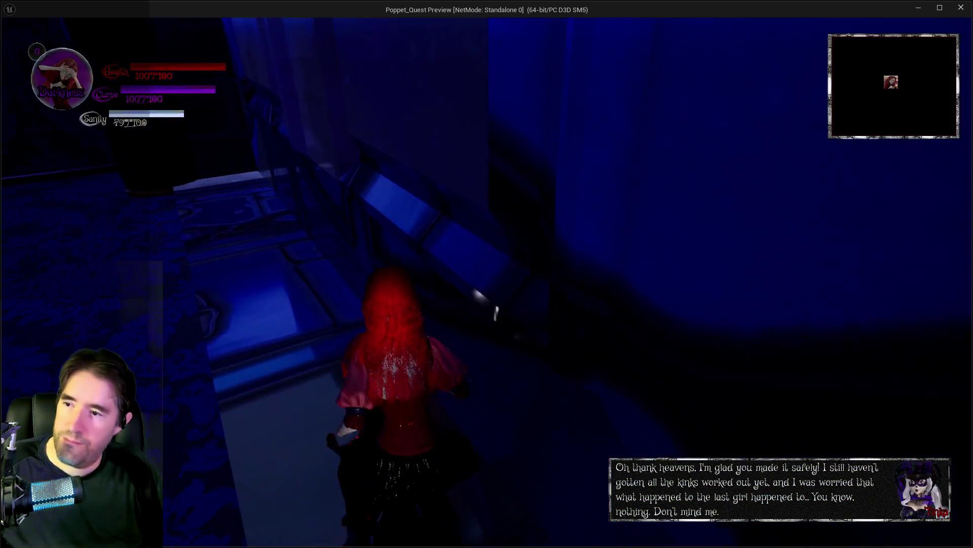
key(w)
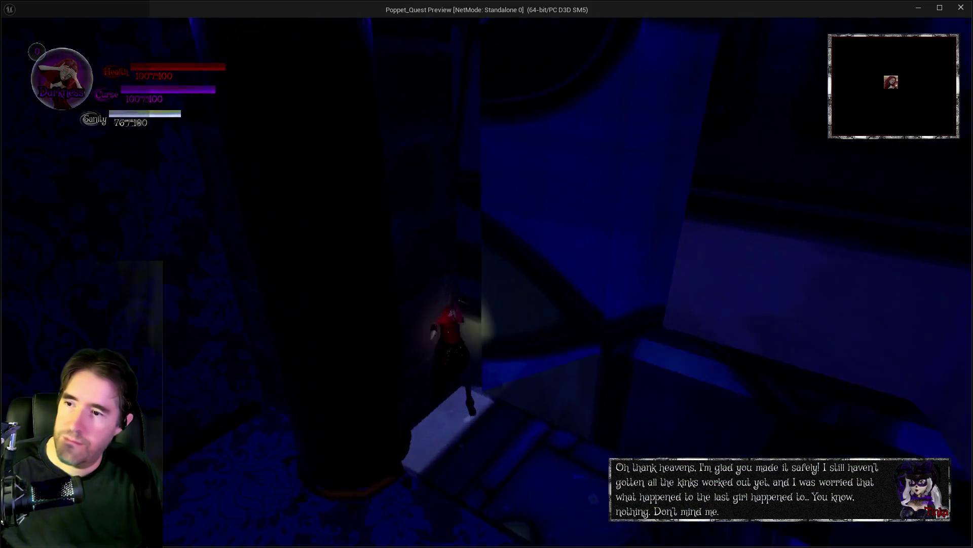
key(w)
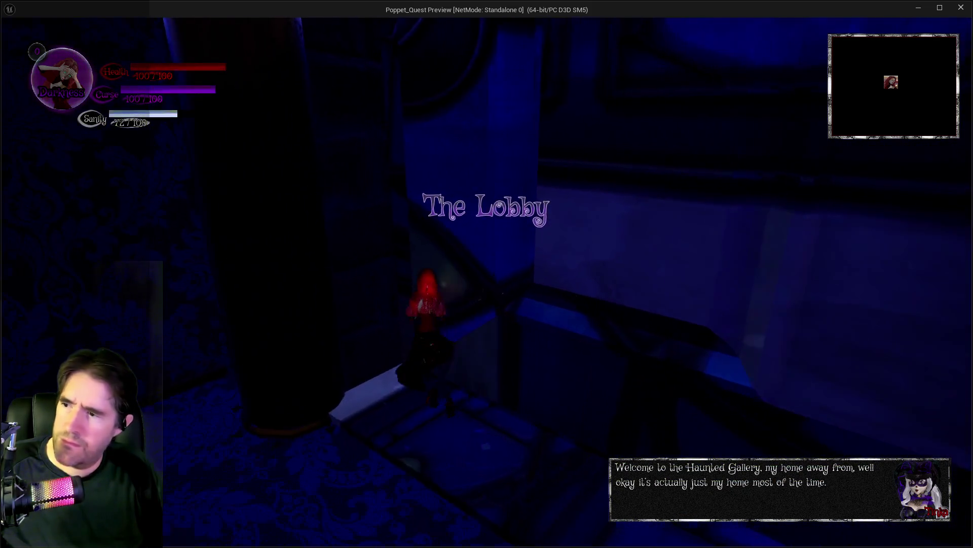
key(alt+Tab)
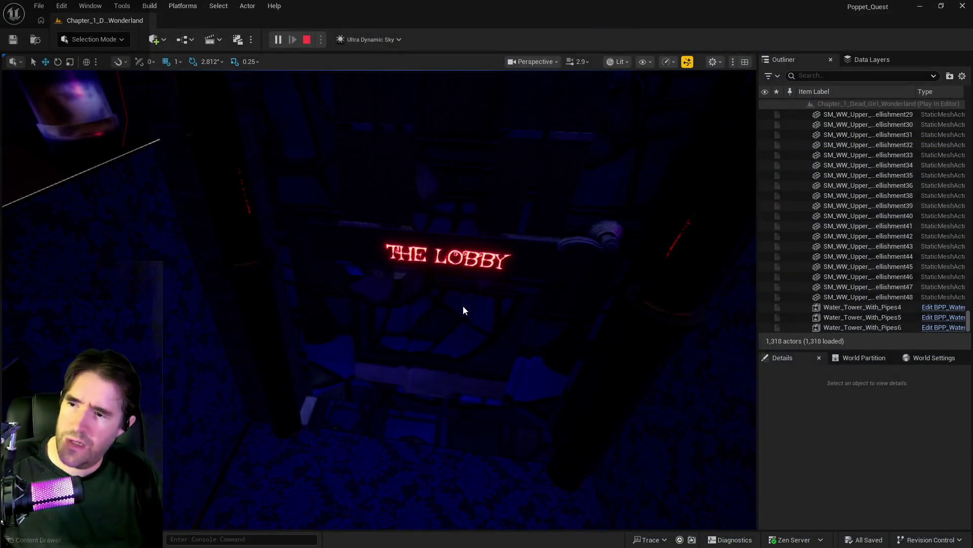
key(Escape)
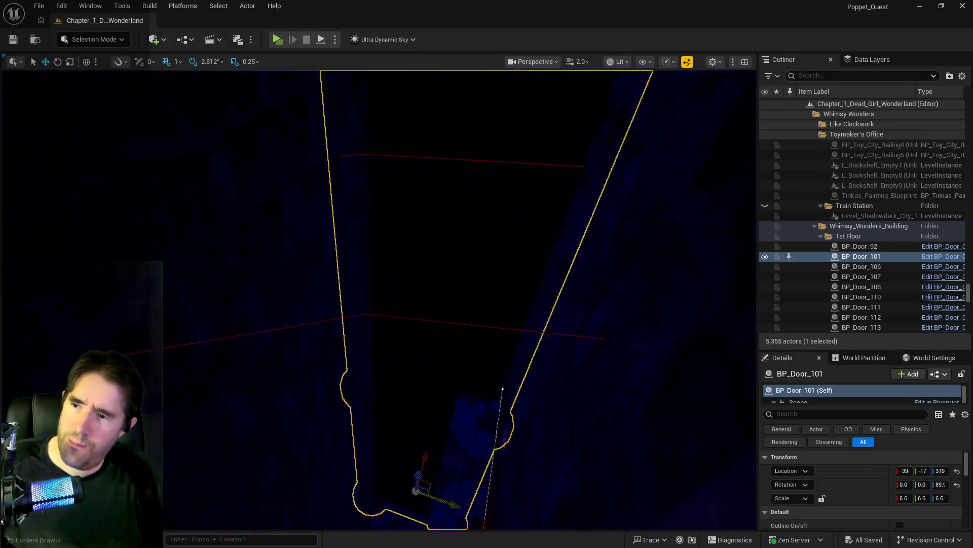
Select the Lobby Room Info volume and set its Z scale to 34 after trying 10.
drag(246, 231, 247, 230)
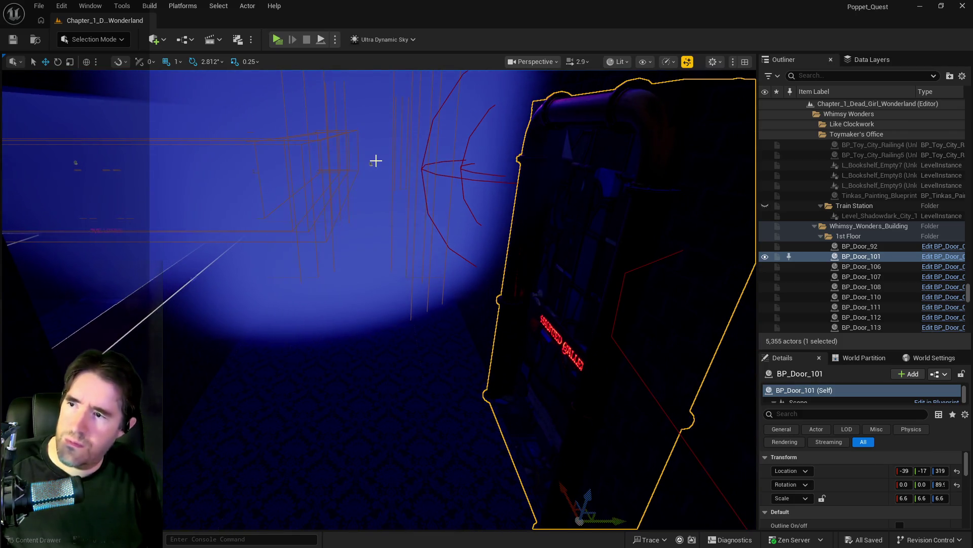
click(371, 166)
drag(384, 189, 355, 128)
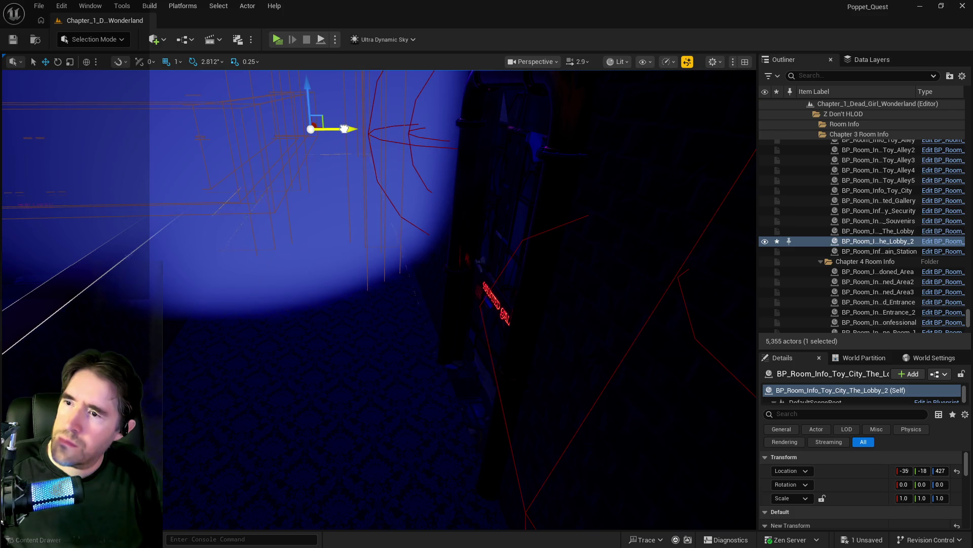
scroll(857, 496, down, 2)
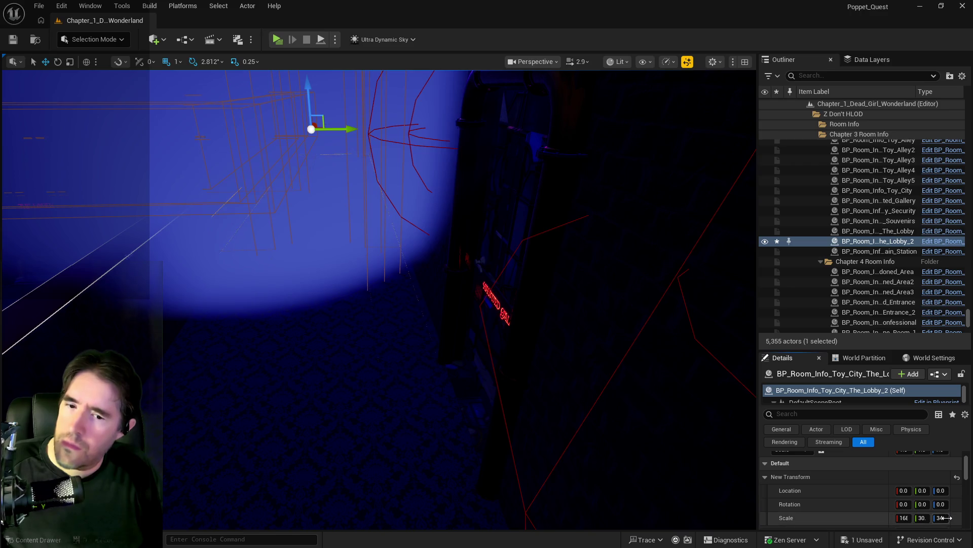
drag(944, 517, 946, 518)
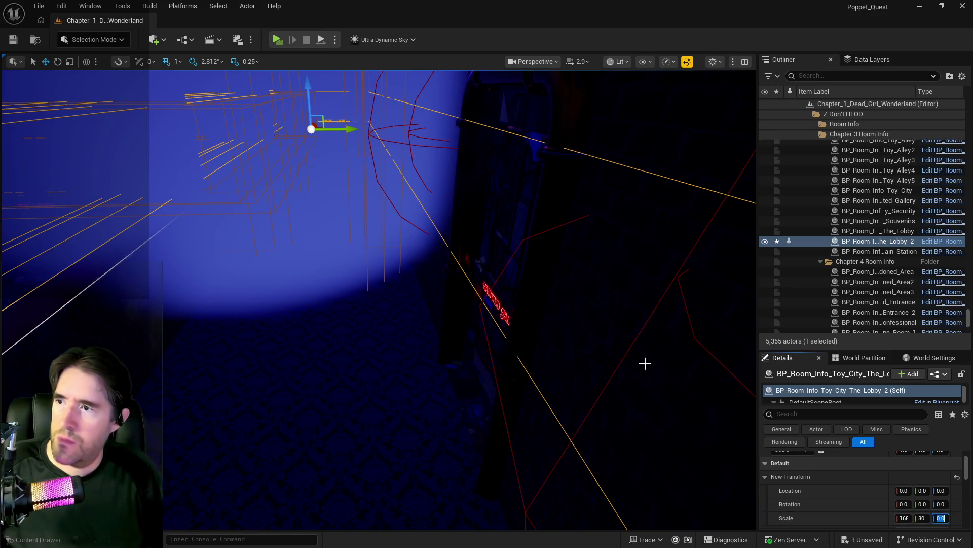
mouse_move(347, 130)
mouse_down()
mouse_move(425, 170)
mouse_move(442, 203)
mouse_move(431, 177)
mouse_move(442, 152)
mouse_move(702, 390)
mouse_up()
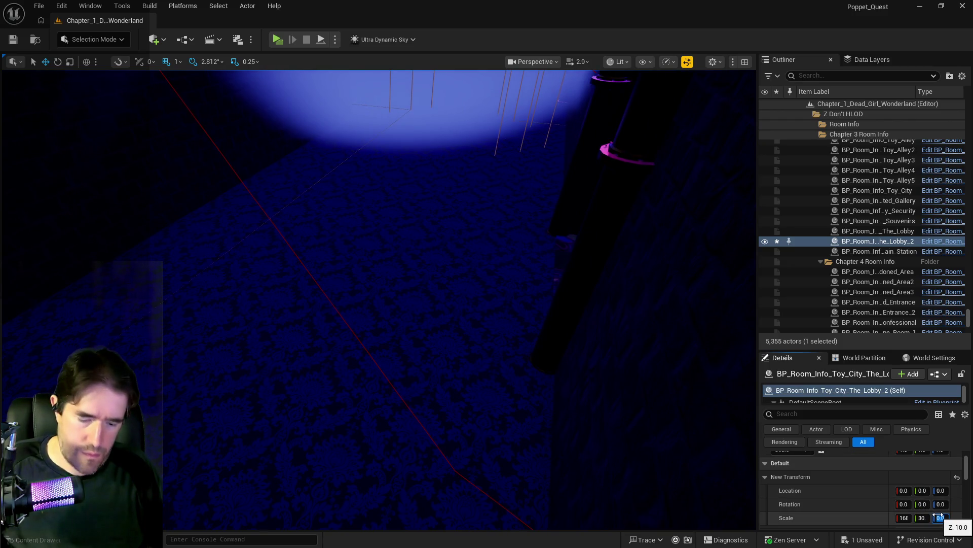
text(34)
key(Return)
drag(366, 376, 357, 371)
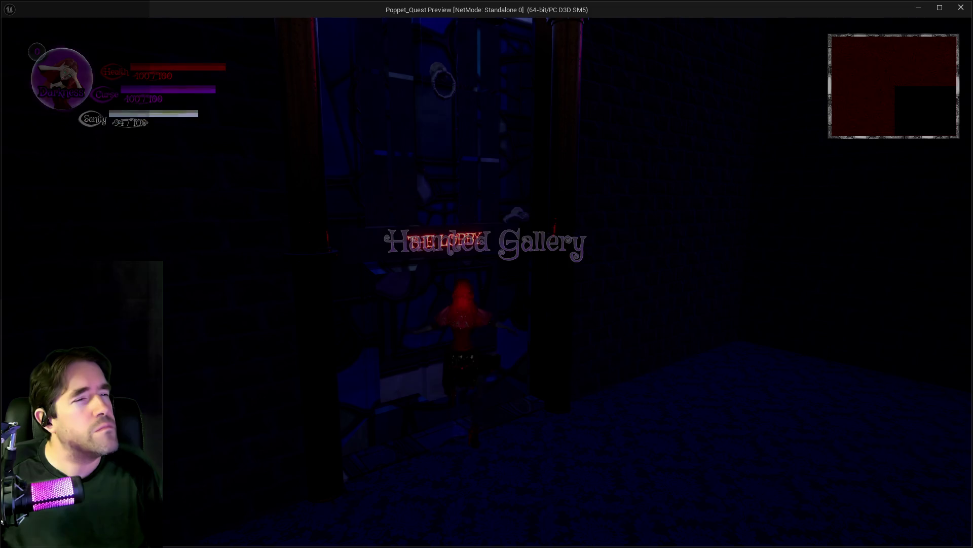
Walk through the lobby door until The Lobby title appears, then switch back to the editor.
key(s)
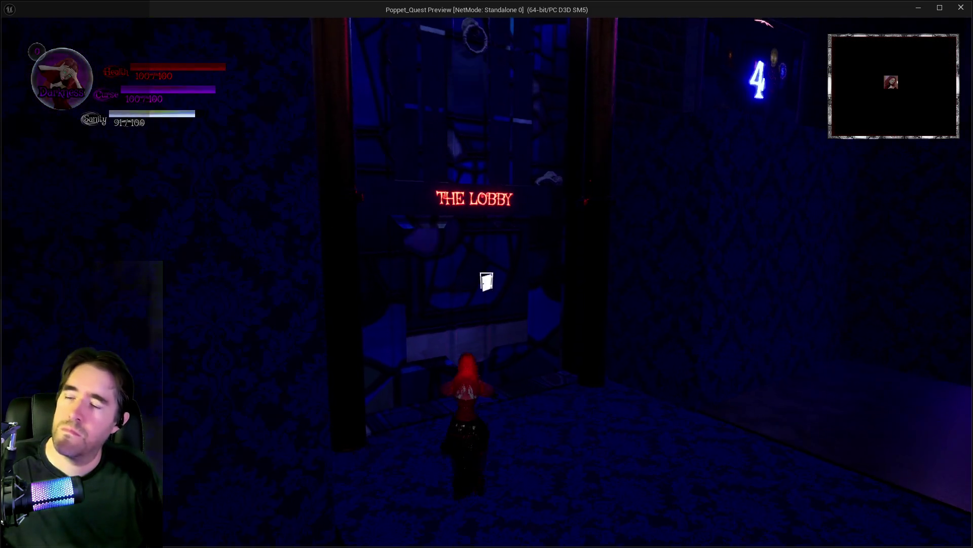
key(w)
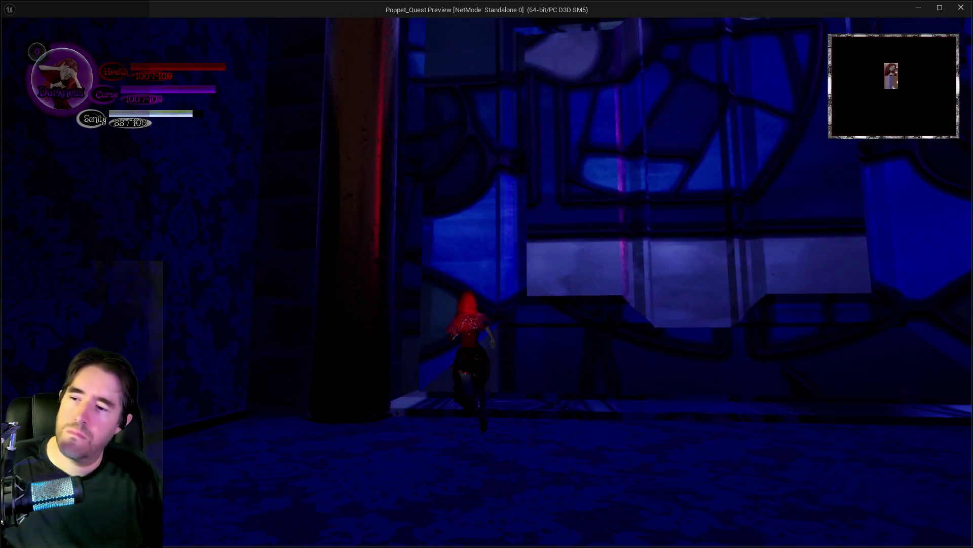
key(w)
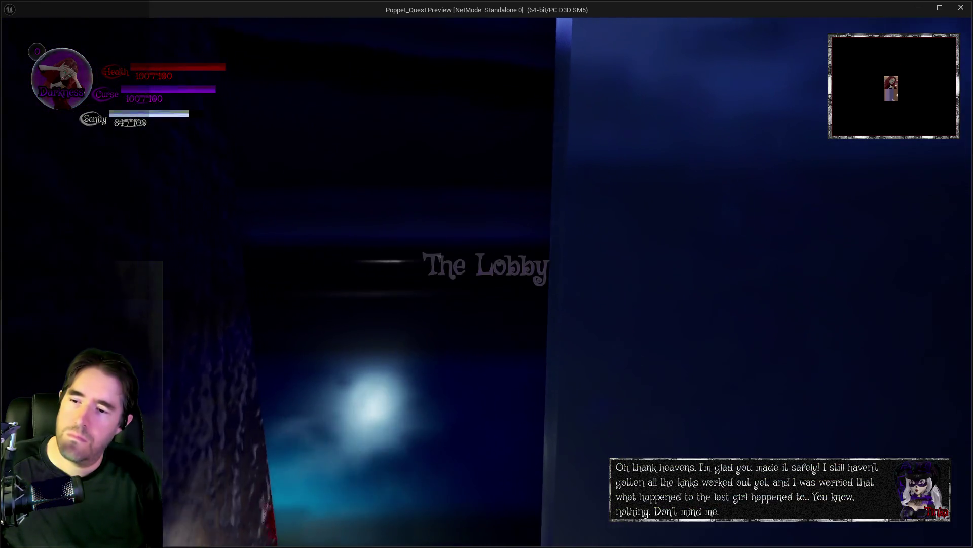
key(w)
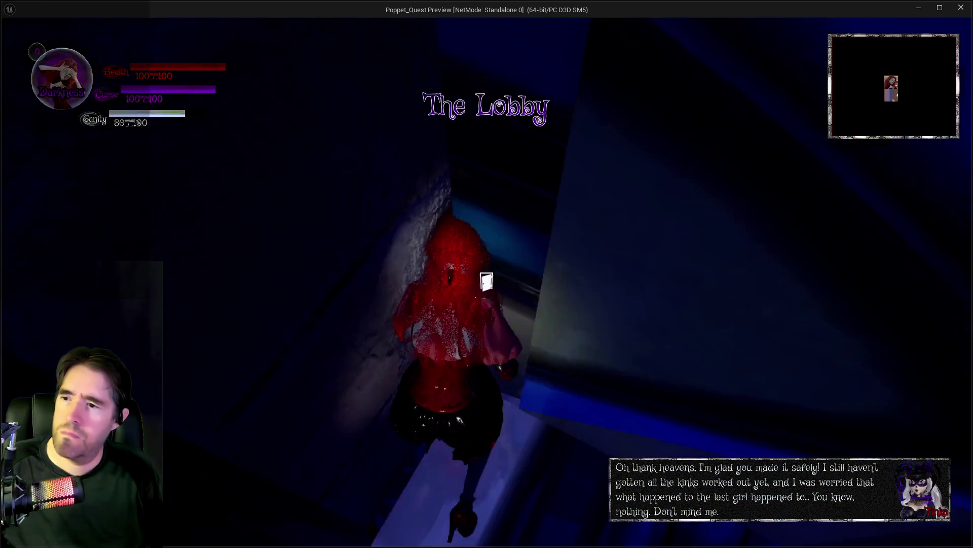
key(w)
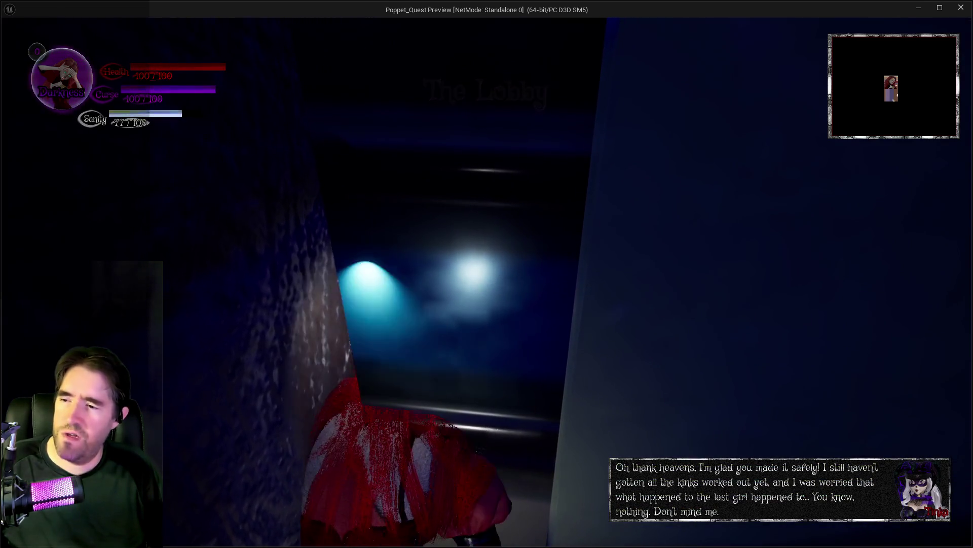
key(alt+Tab)
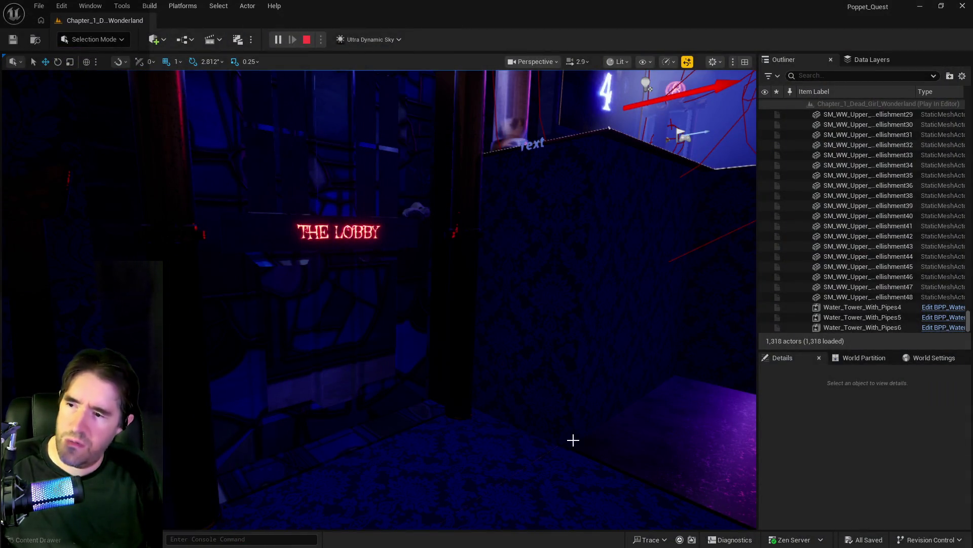
Stop the play test and nudge BP_Door_101 slightly right and down.
key(Escape)
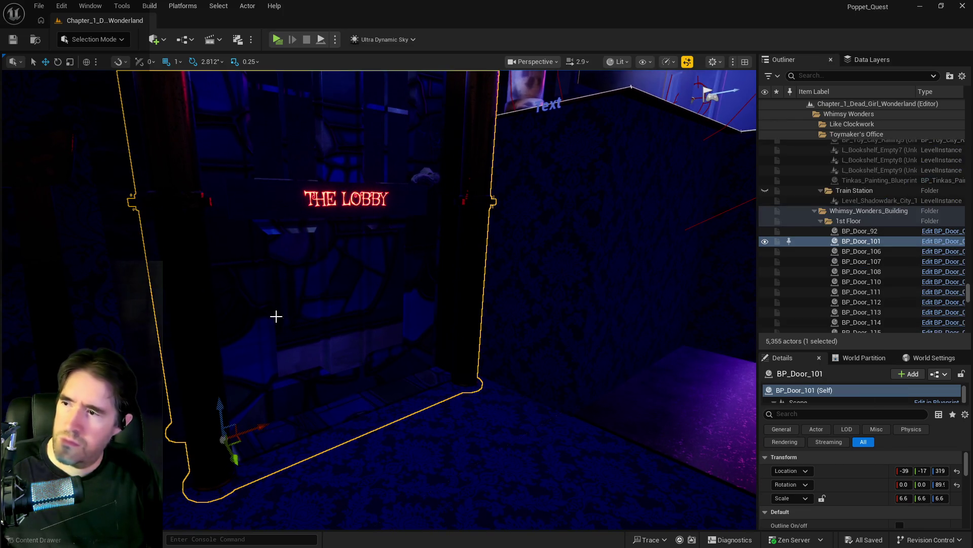
drag(235, 458, 237, 461)
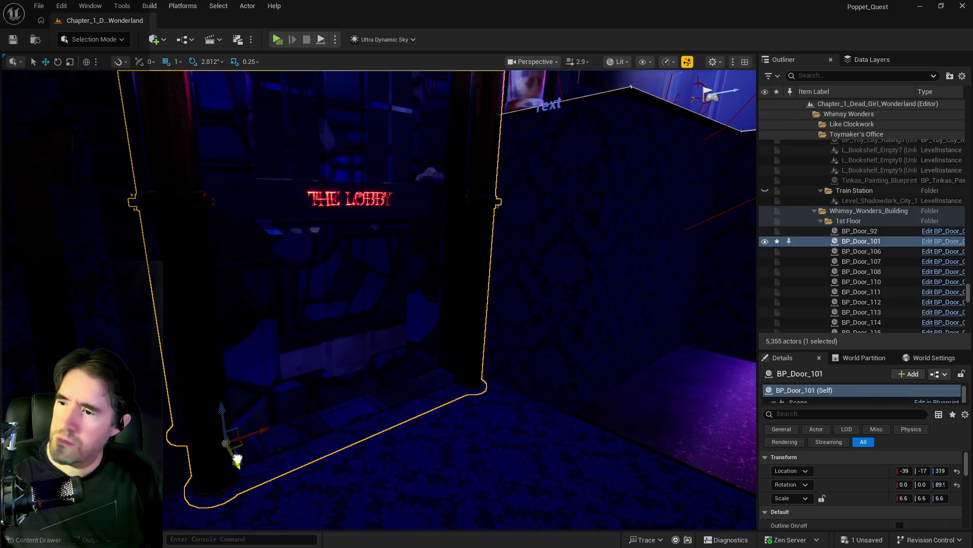
drag(300, 450, 294, 477)
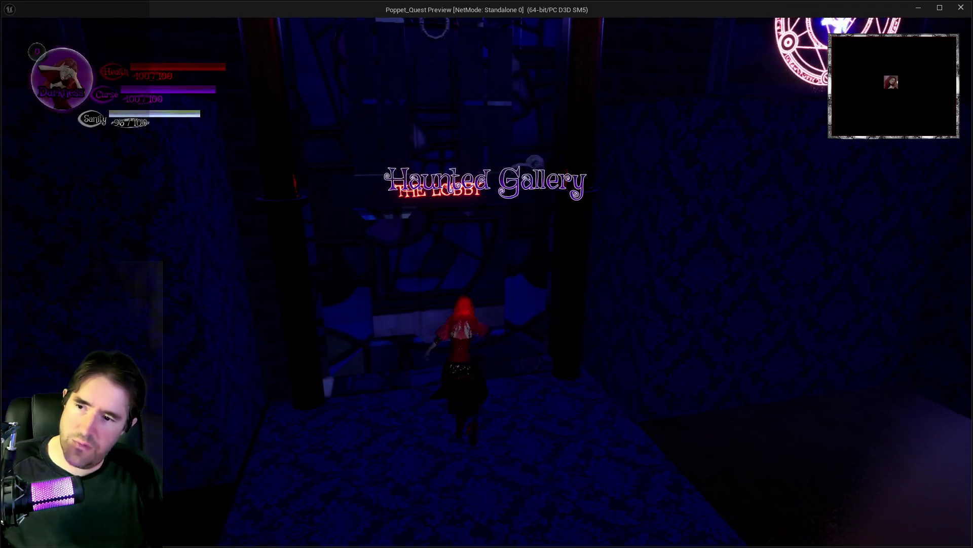
Run from the lobby doorway through the corridor into the neon-lit hall past the POPPET chest.
key(w)
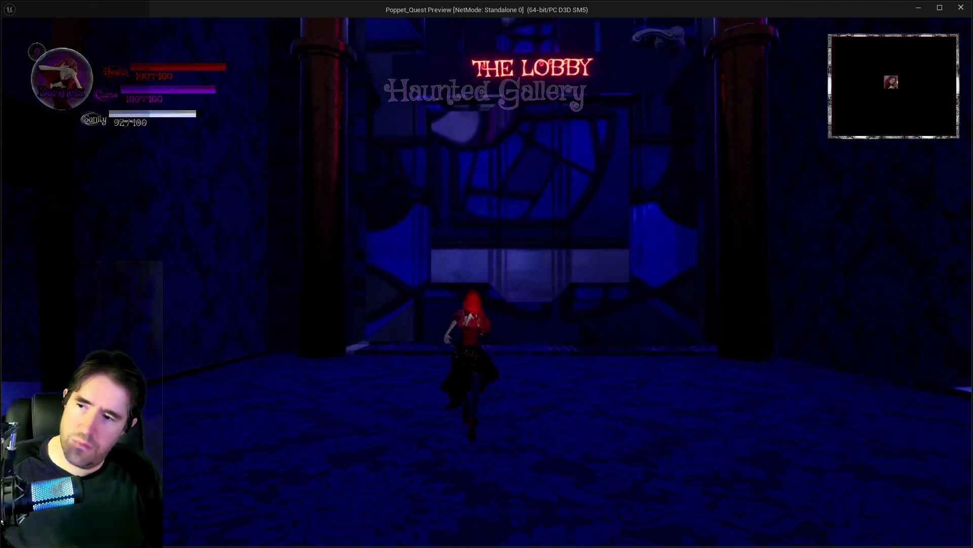
key(w)
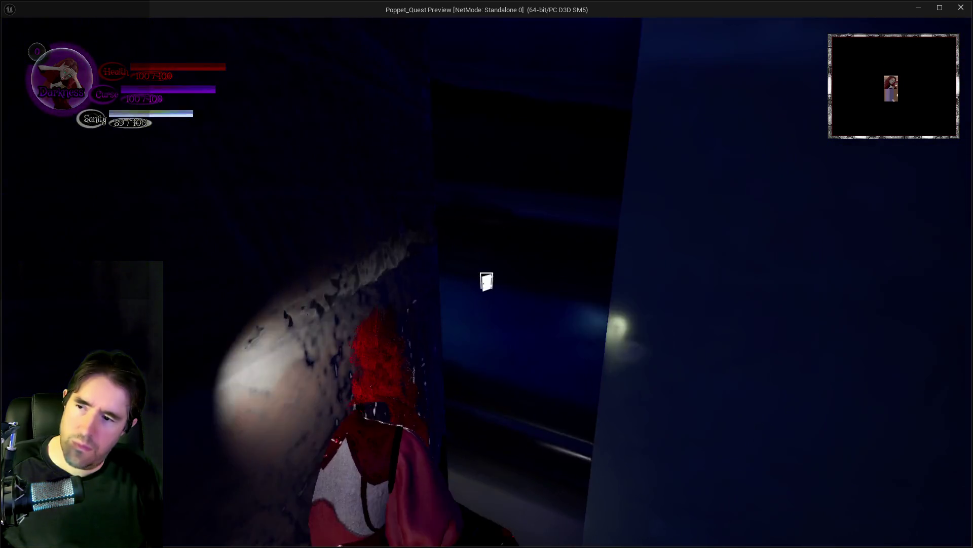
key(w)
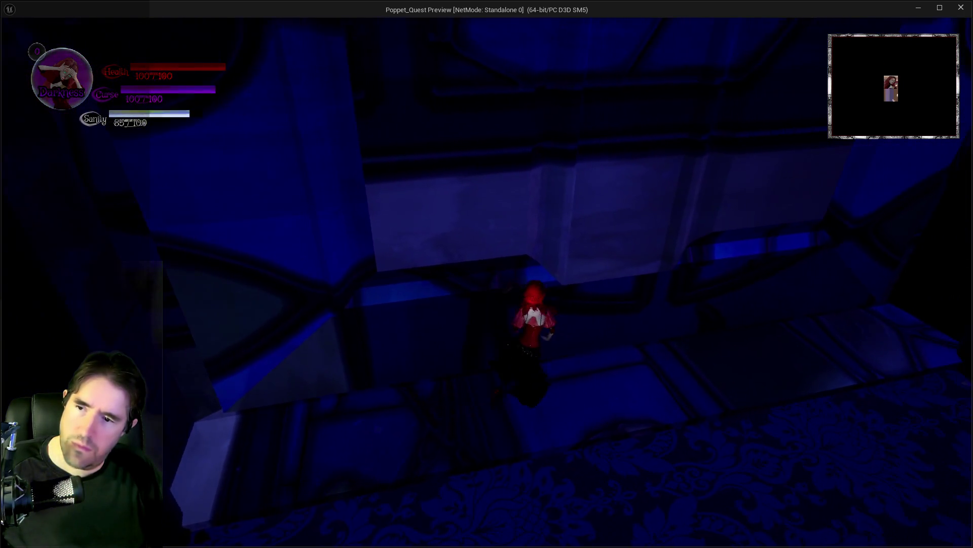
key(w)
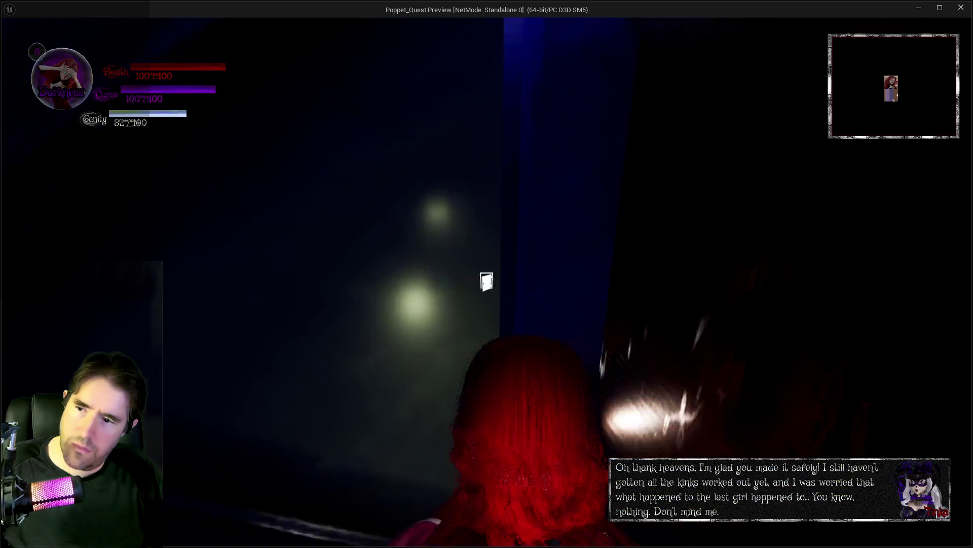
key(w)
key(e)
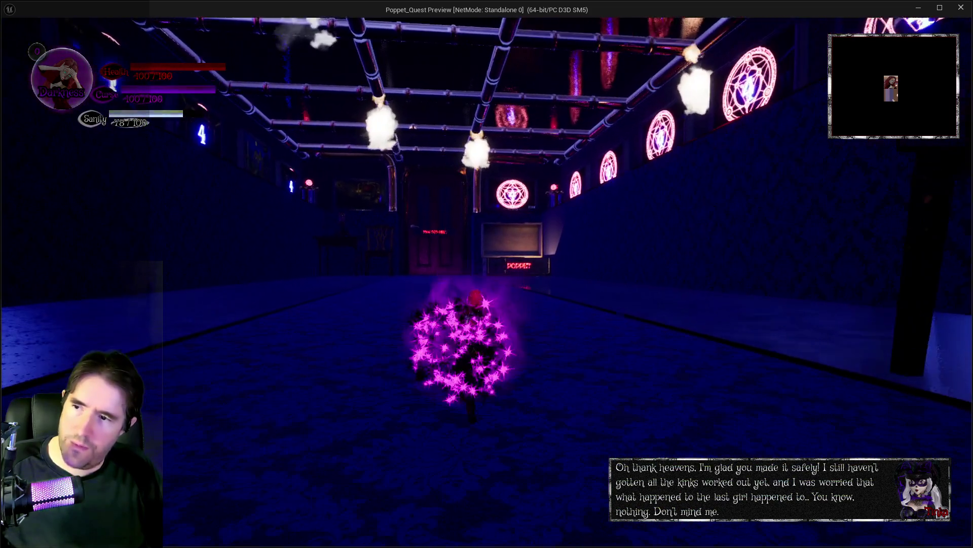
key(w)
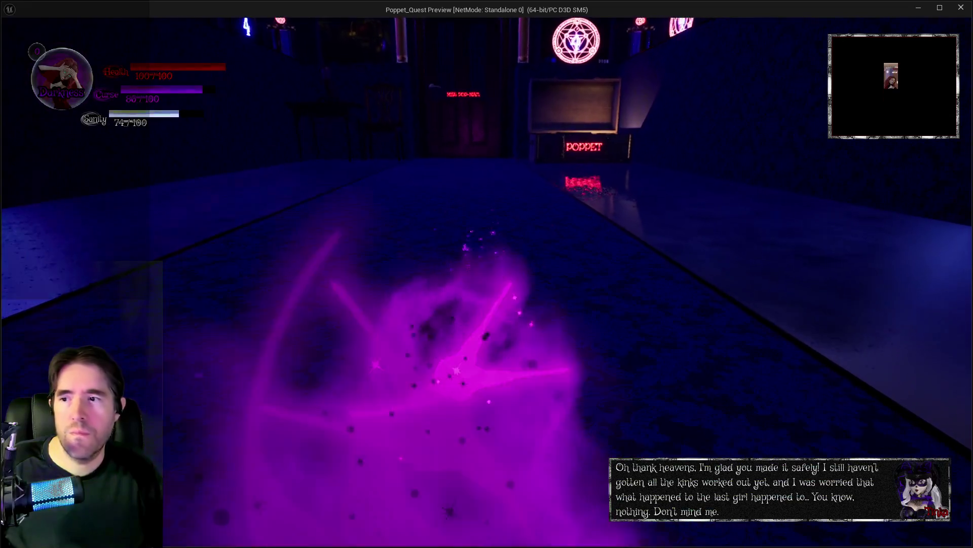
key(w)
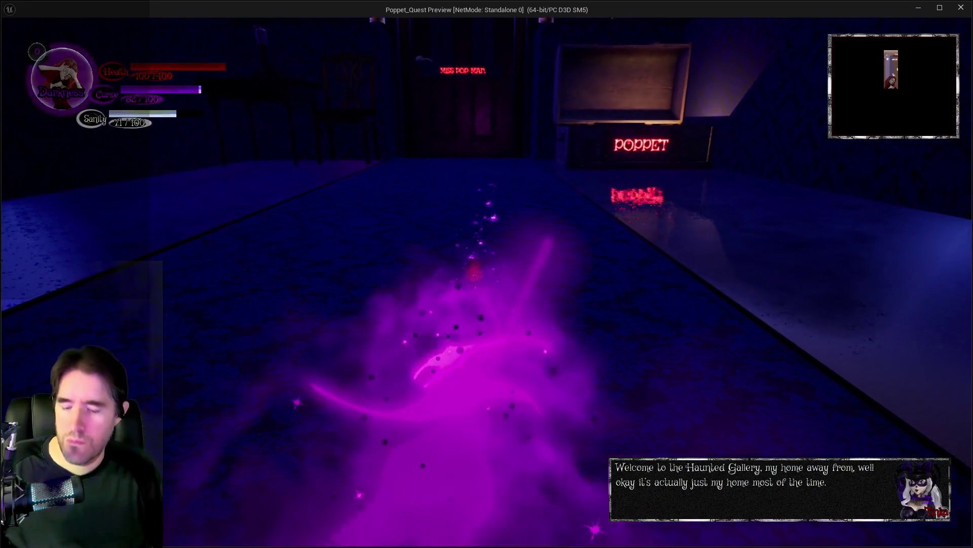
key(w)
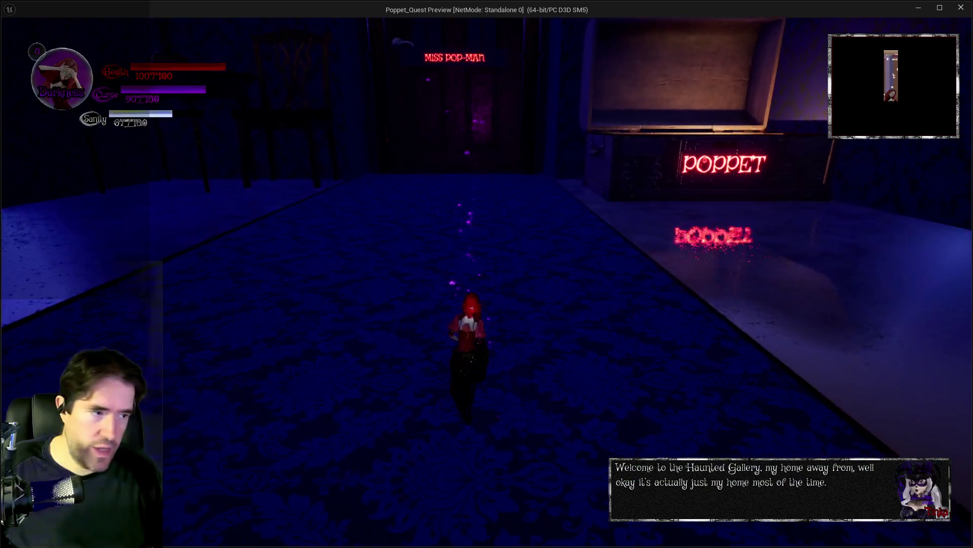
key(w)
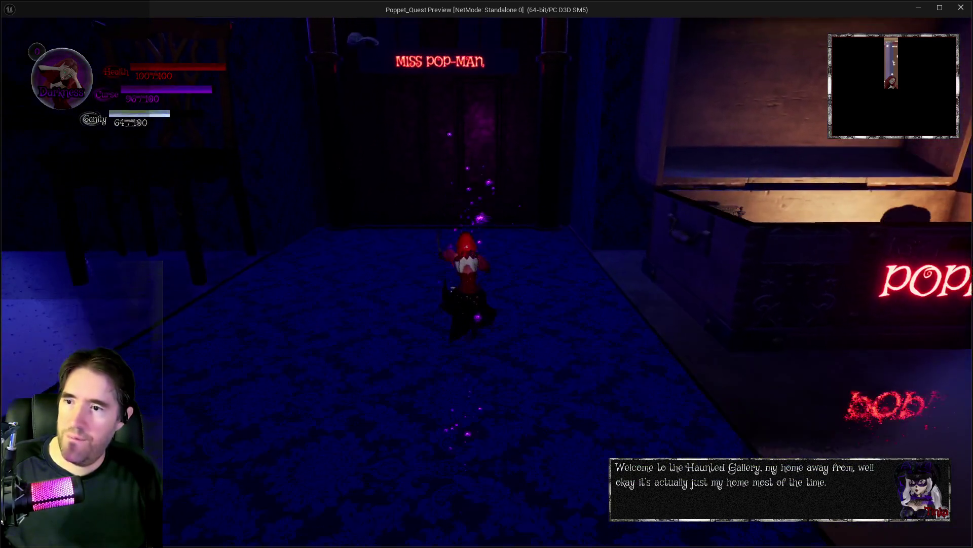
key(w)
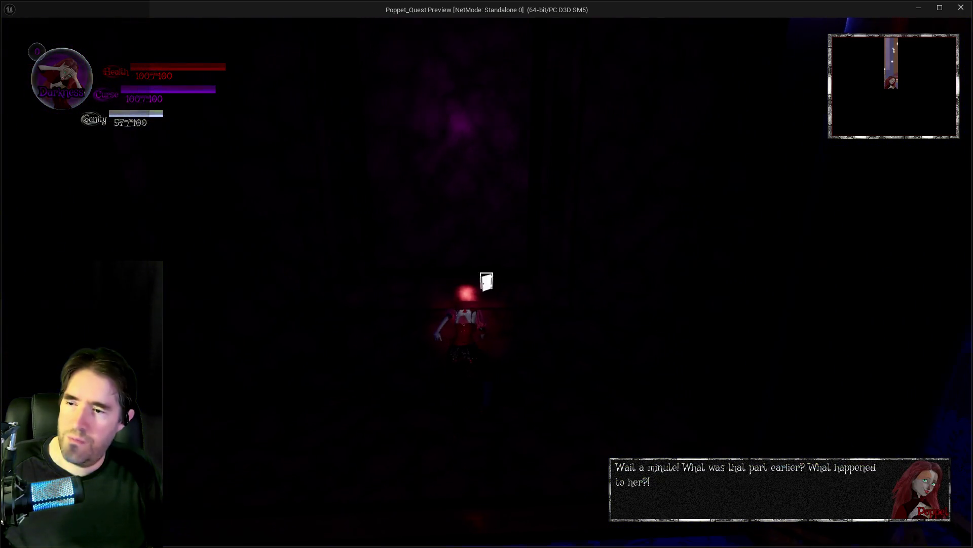
key(s)
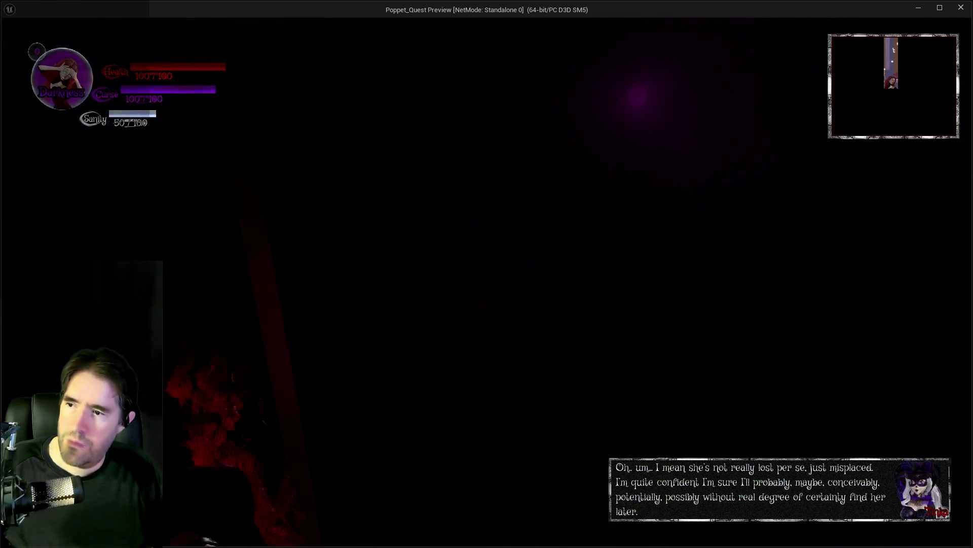
Check the floor map and tarot card collection, then return to the editor.
key(m)
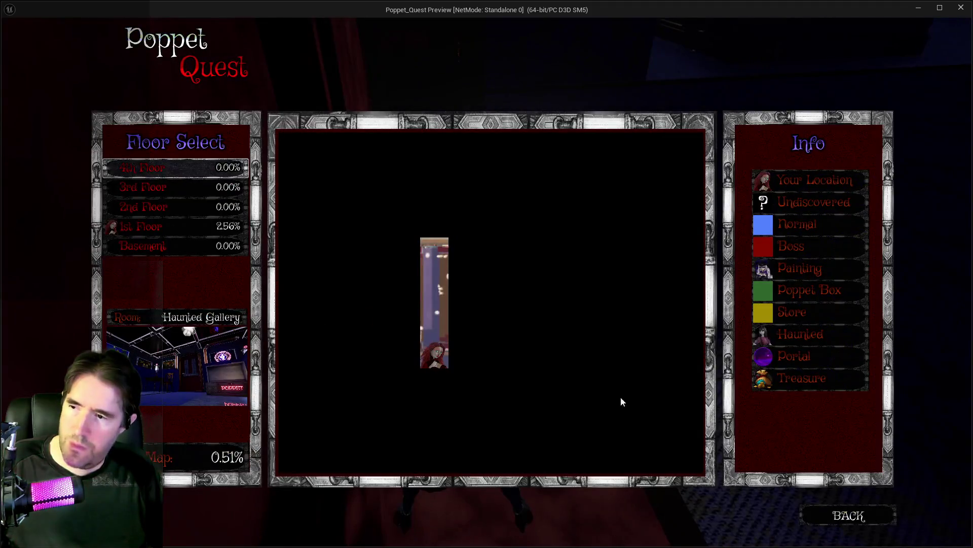
click(848, 516)
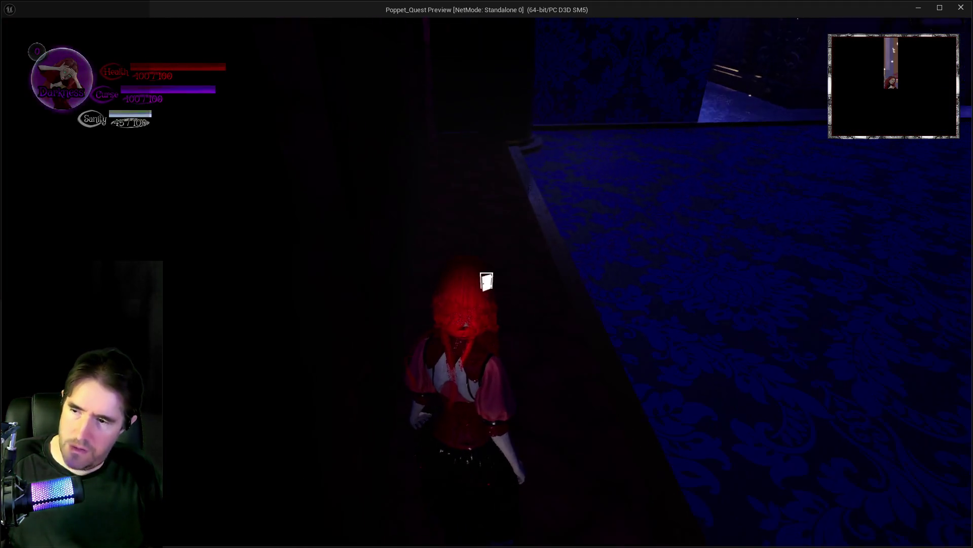
key(m)
click(287, 476)
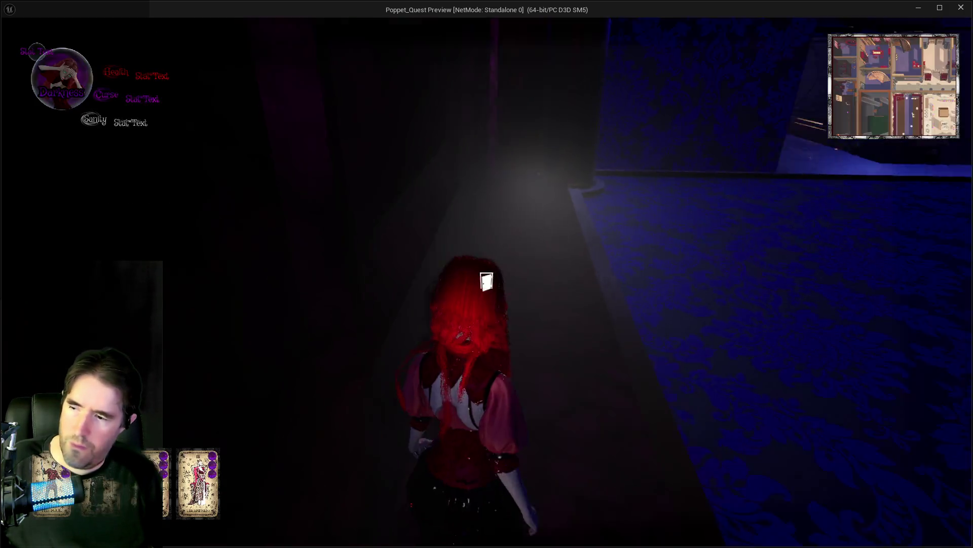
key(Tab)
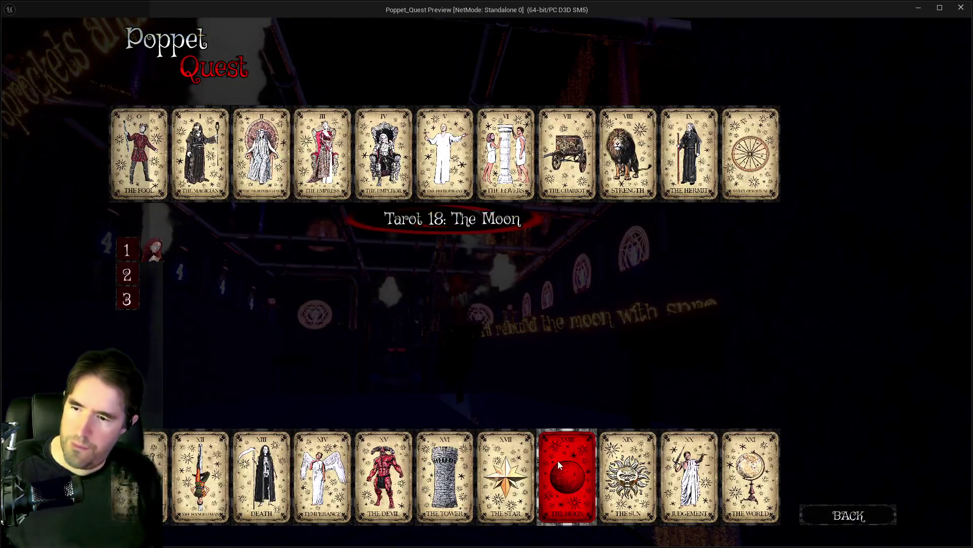
key(Tab)
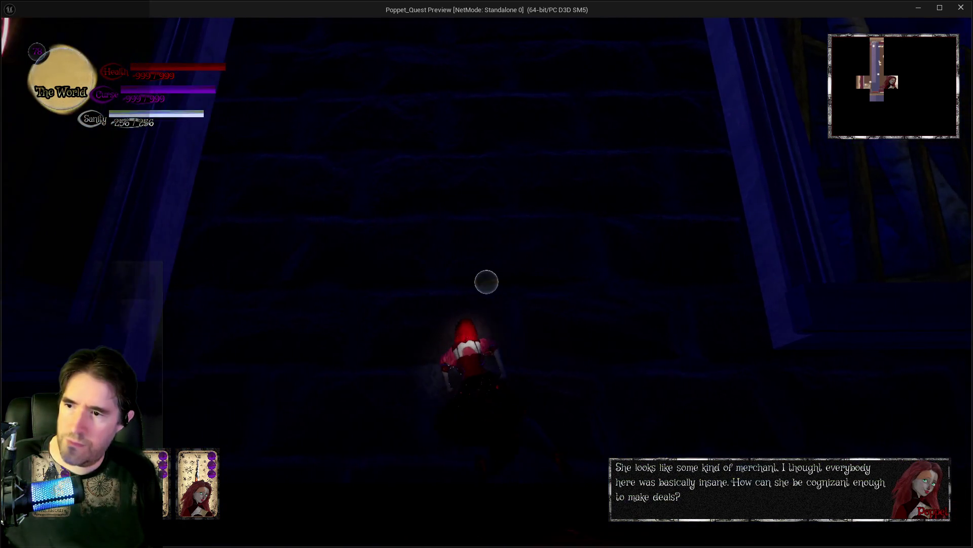
key(alt+Tab)
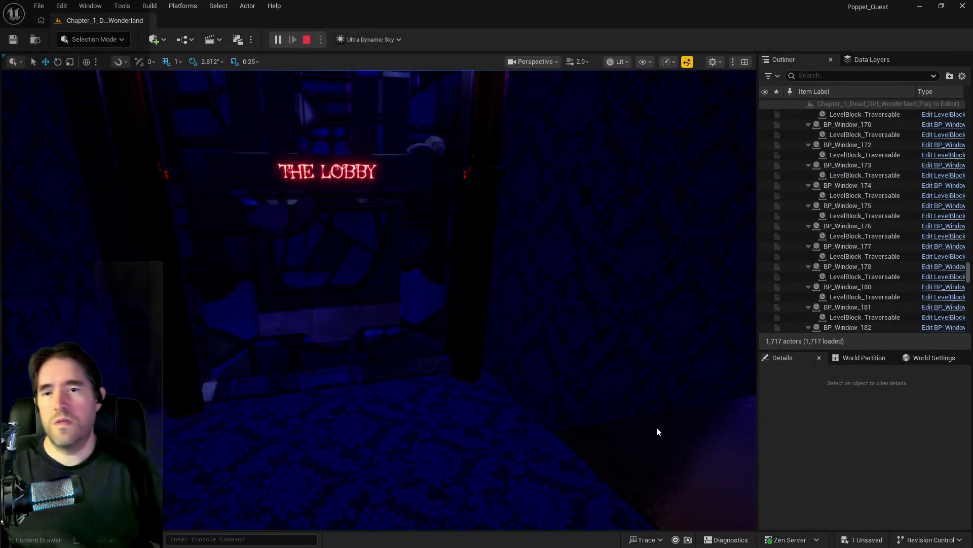
Stop the play test, close the Message Log, and select the long ceiling pipes.
key(Escape)
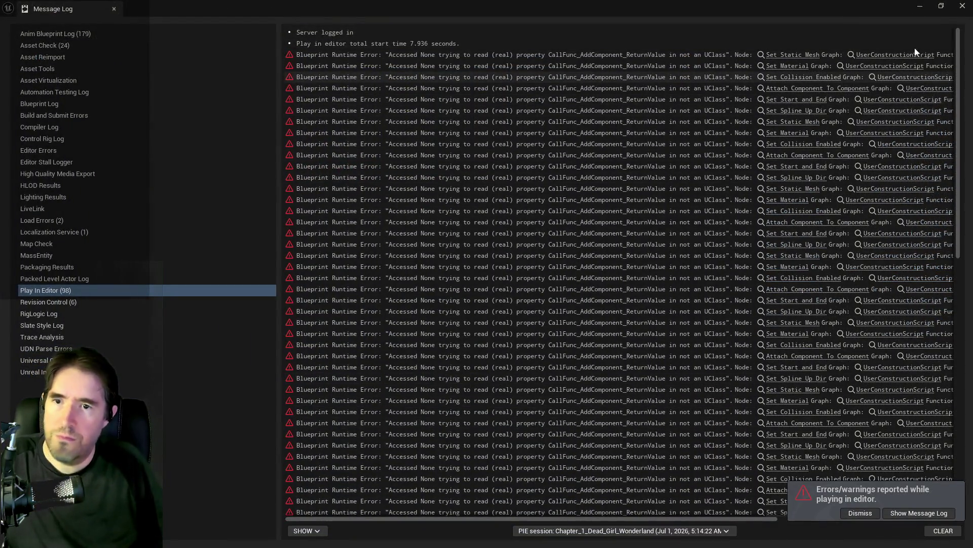
click(962, 7)
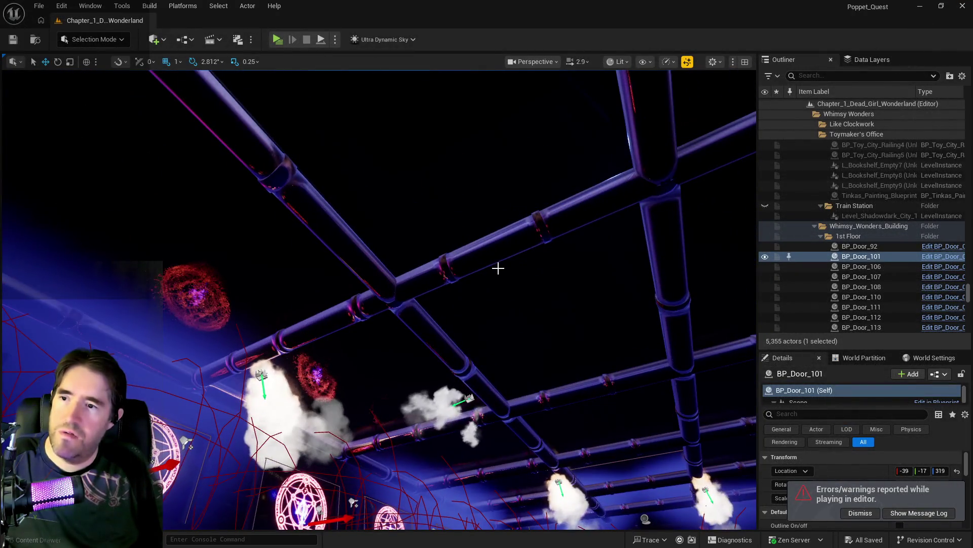
click(495, 252)
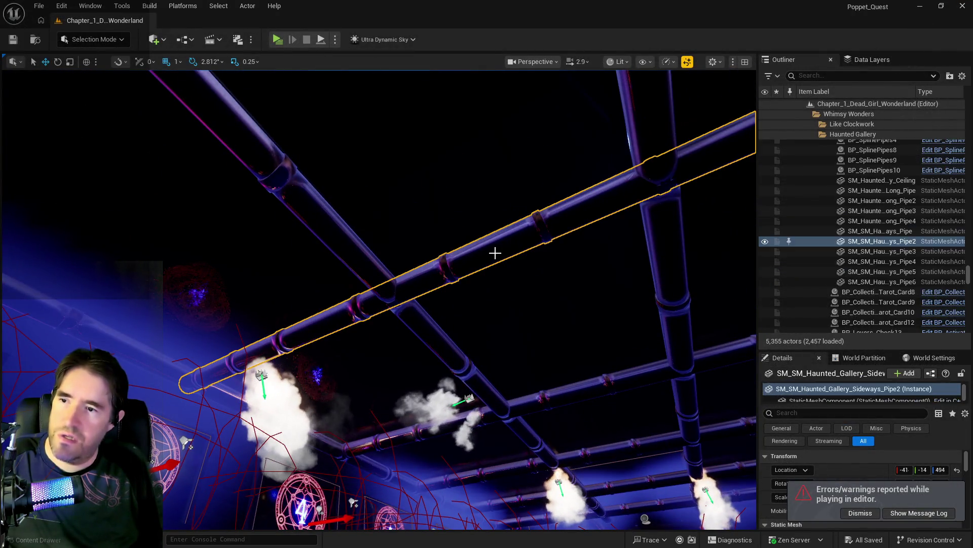
click(428, 340)
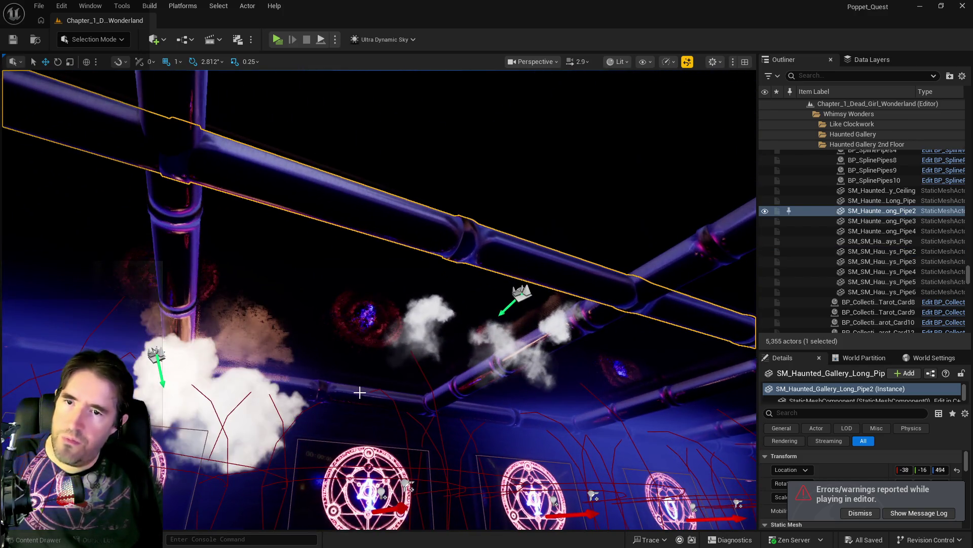
Frame the gallery's long pipe, then select BP_Room_Info_Toy_City_The_Lobby_2 by the lobby exit doors.
click(360, 394)
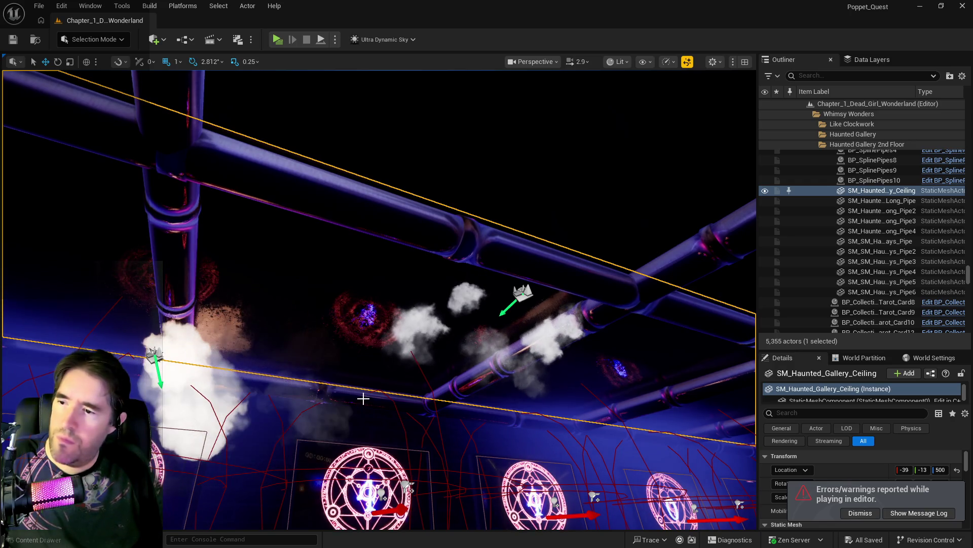
click(363, 399)
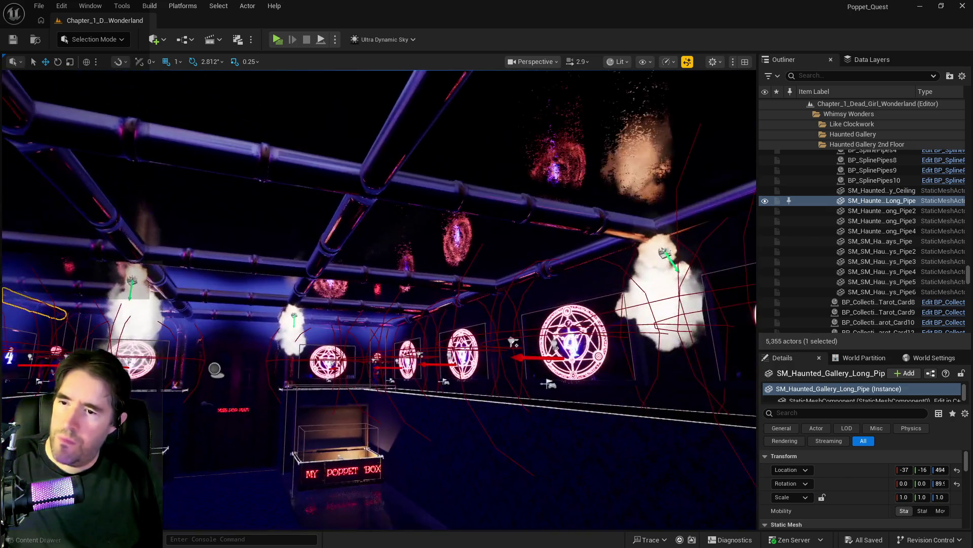
key(f)
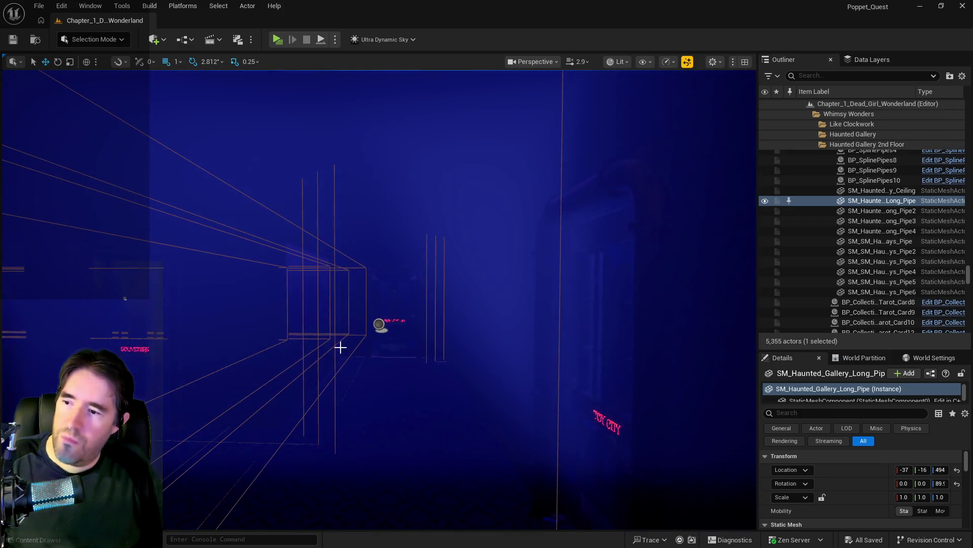
click(381, 324)
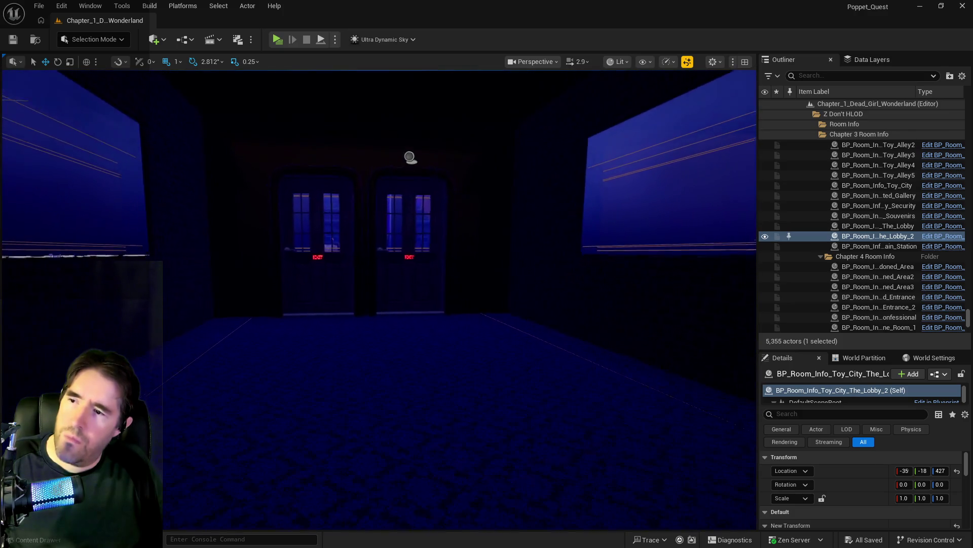
click(872, 60)
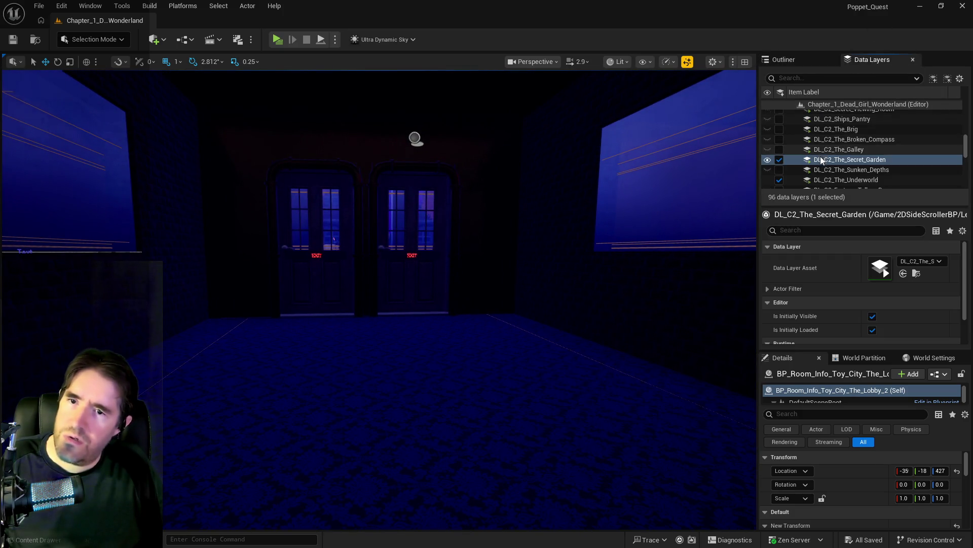
Unload the DL_C2_The_Underworld and DL_C2_Secret_Room data layers.
scroll(821, 156, down, 3)
click(779, 130)
scroll(781, 129, up, 3)
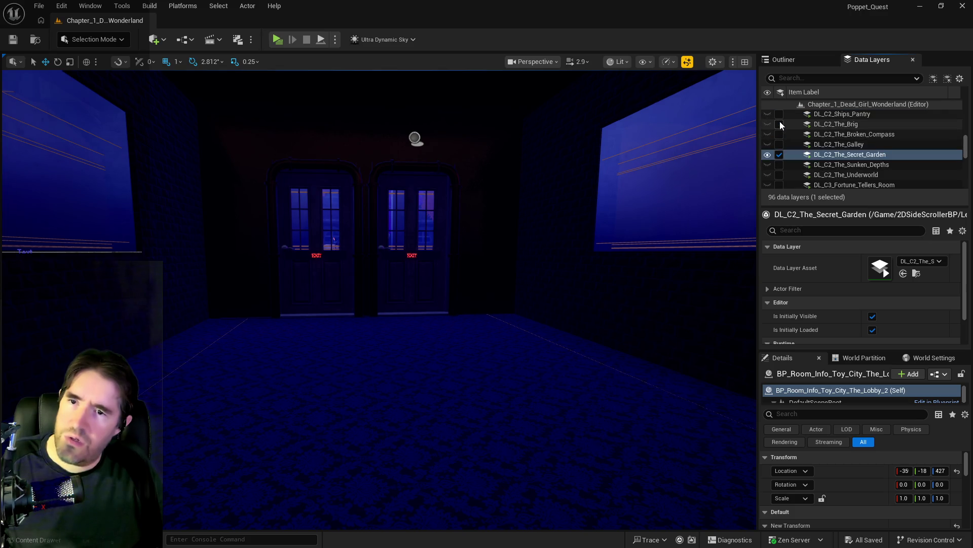
scroll(811, 160, up, 2)
scroll(813, 160, up, 1)
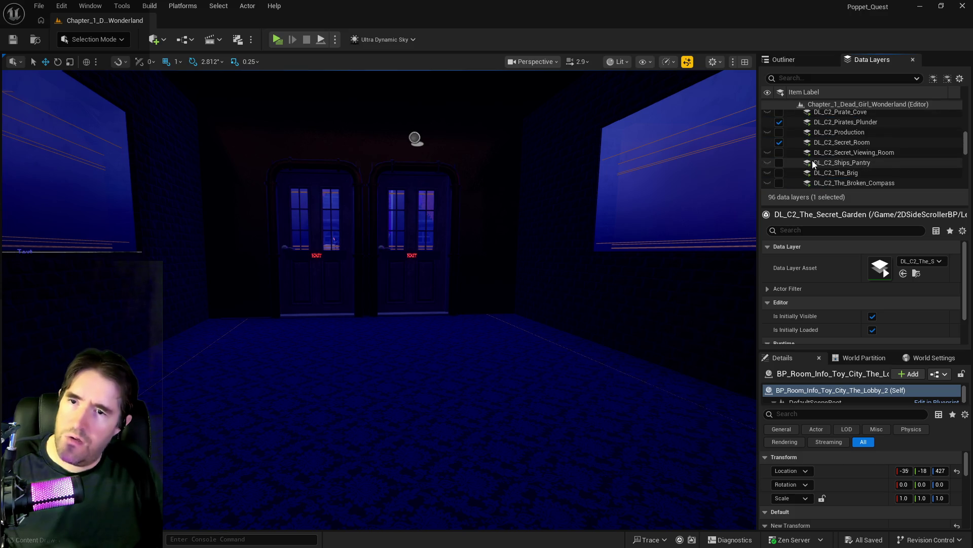
click(779, 142)
scroll(780, 133, up, 1)
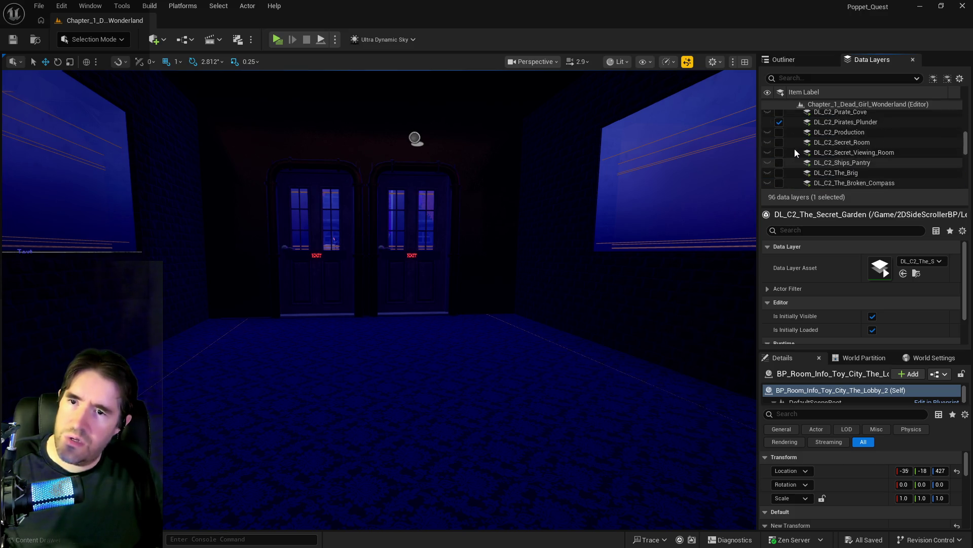
scroll(780, 140, down, 4)
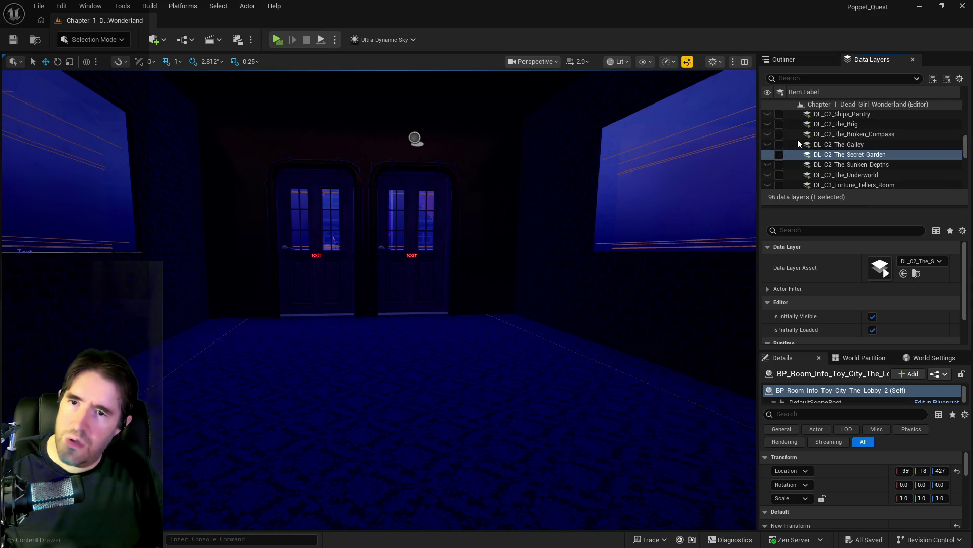
scroll(799, 142, up, 5)
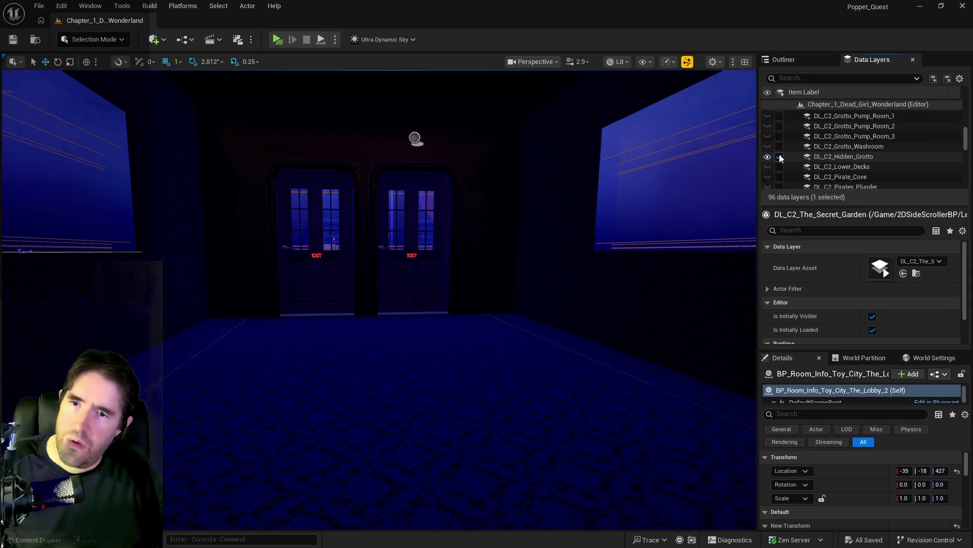
scroll(800, 161, down, 3)
scroll(816, 171, up, 2)
Frame the Lobby room-info actor and unload the DL_C1_The_Waiting_Room data layer.
key(f)
scroll(836, 154, up, 2)
scroll(863, 151, down, 8)
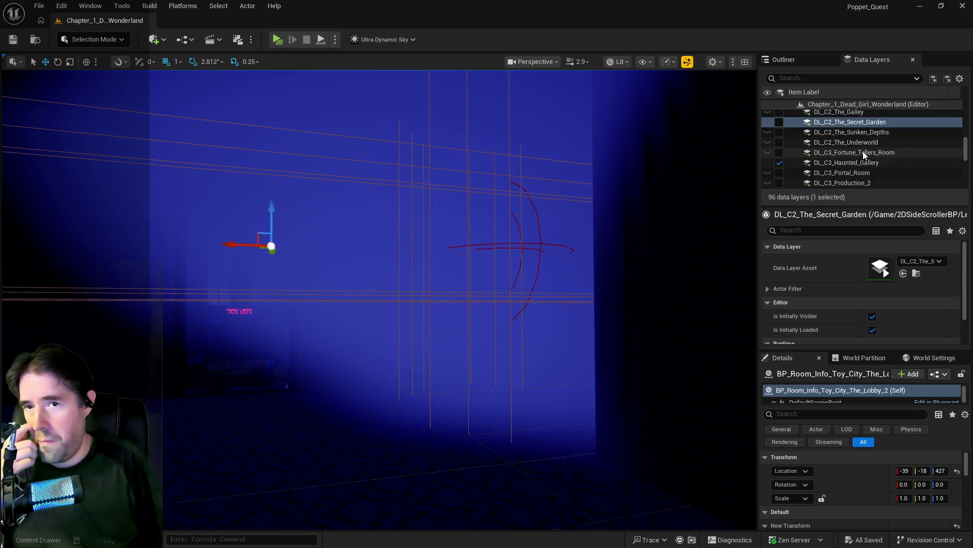
scroll(790, 177, up, 8)
scroll(795, 176, up, 4)
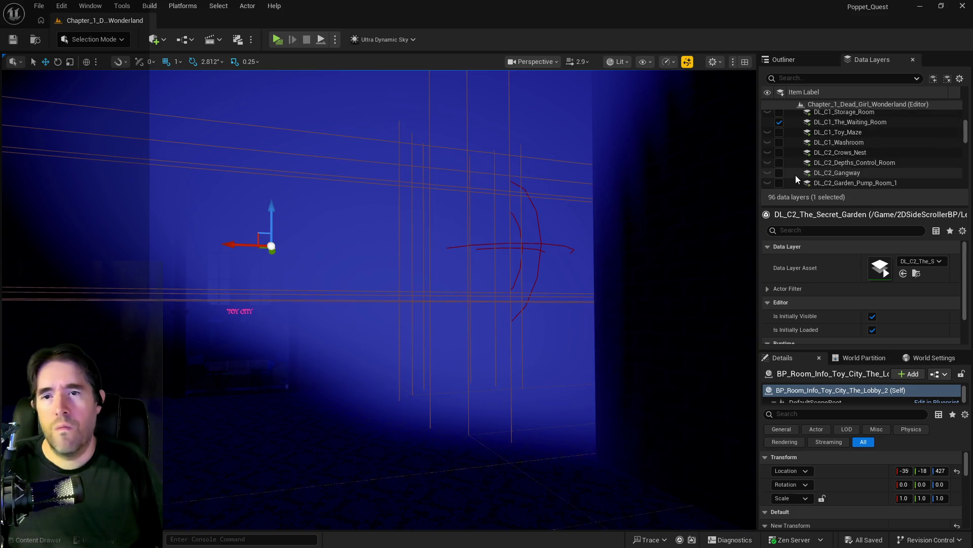
click(781, 153)
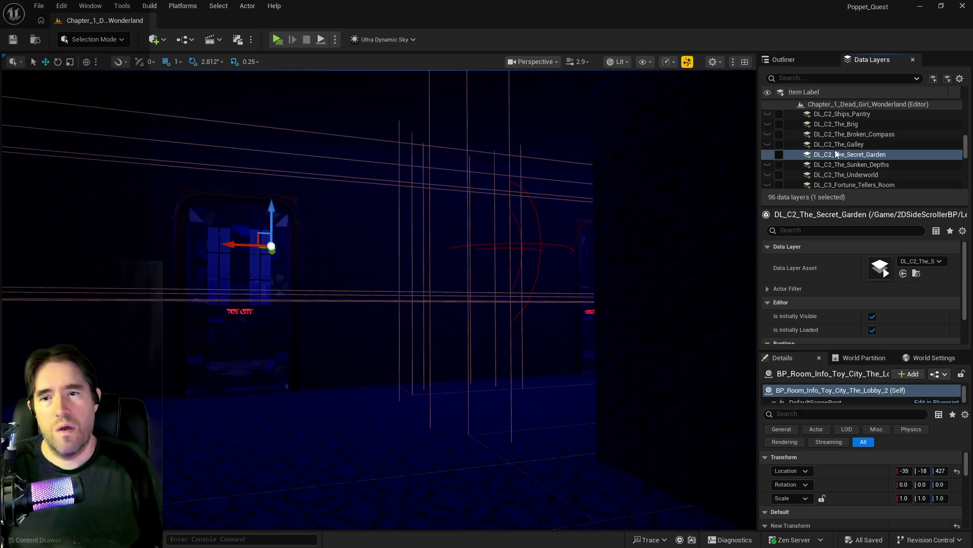
scroll(836, 153, up, 6)
Look around the lobby near the HAUNTED GALLERY sign, then load DL_C3_The_Lobby.
mouse_move(641, 194)
mouse_down()
mouse_move(580, 230)
mouse_move(566, 200)
mouse_move(589, 195)
mouse_move(613, 152)
mouse_move(601, 213)
mouse_move(593, 193)
mouse_move(588, 205)
mouse_move(558, 208)
mouse_move(548, 244)
mouse_up()
drag(428, 237, 423, 193)
drag(659, 99, 614, 96)
scroll(840, 140, up, 2)
scroll(840, 145, down, 5)
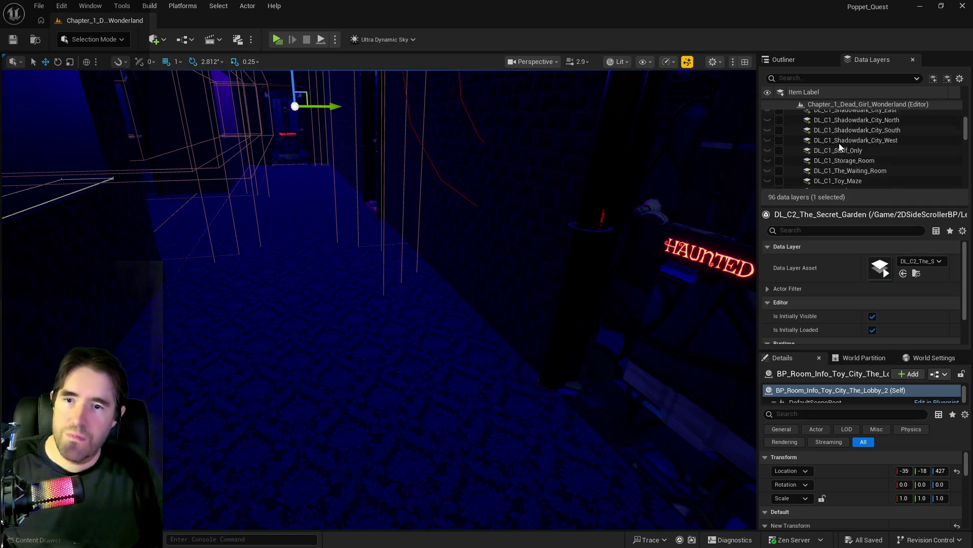
scroll(839, 145, up, 10)
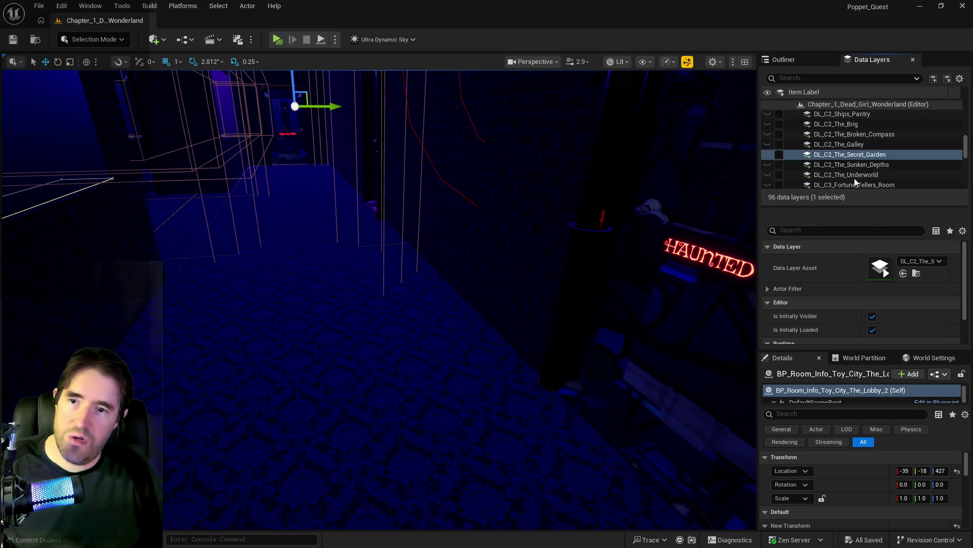
scroll(855, 181, down, 3)
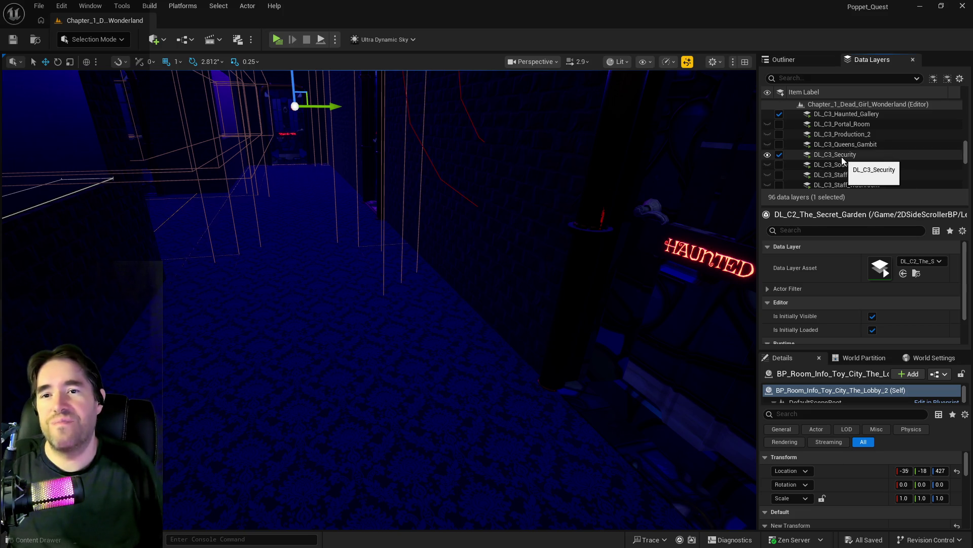
scroll(842, 158, up, 2)
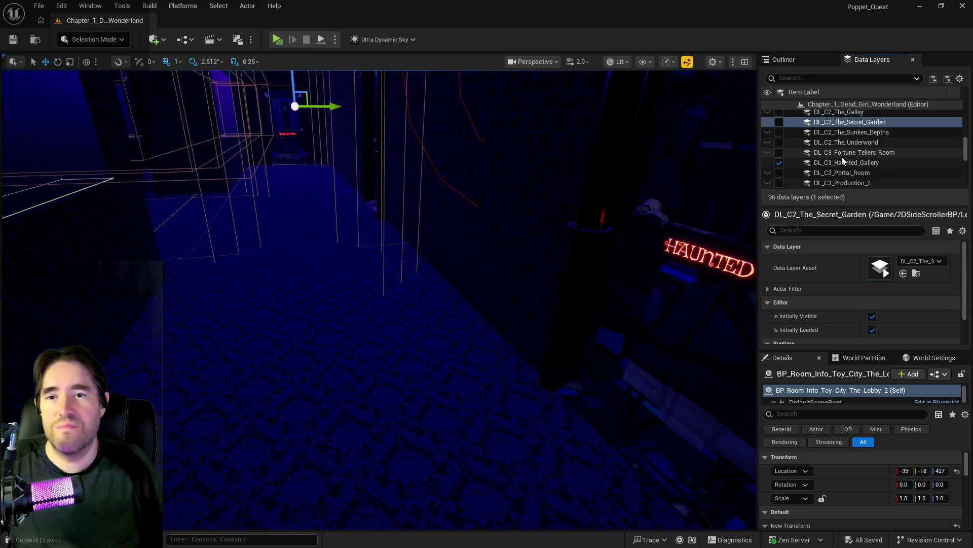
scroll(842, 160, down, 3)
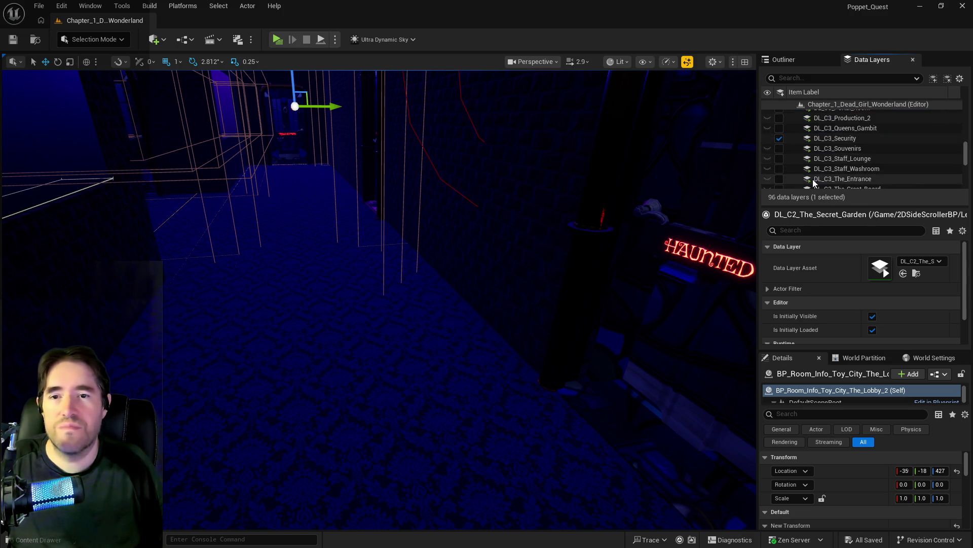
scroll(813, 182, down, 1)
click(812, 182)
click(779, 183)
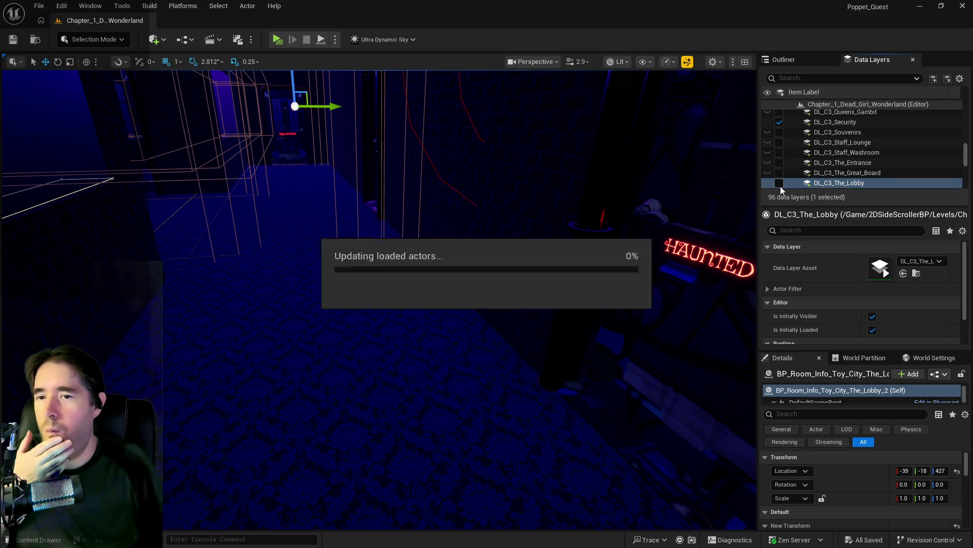
Fly to and focus BP_Collectible_Key49 on the cobblestones, then pull back to a wide lobby view.
drag(489, 336, 534, 343)
key(f)
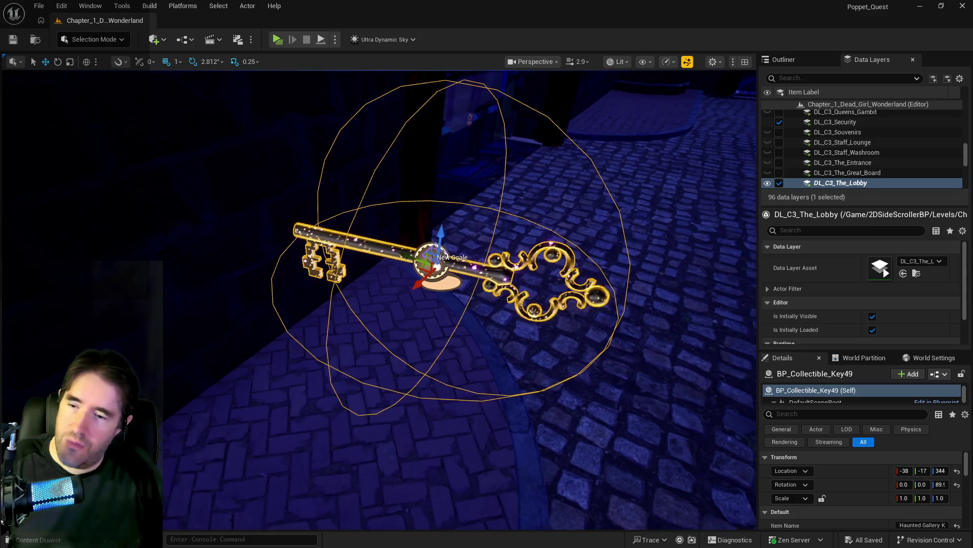
scroll(457, 299, down, 5)
scroll(944, 497, down, 2)
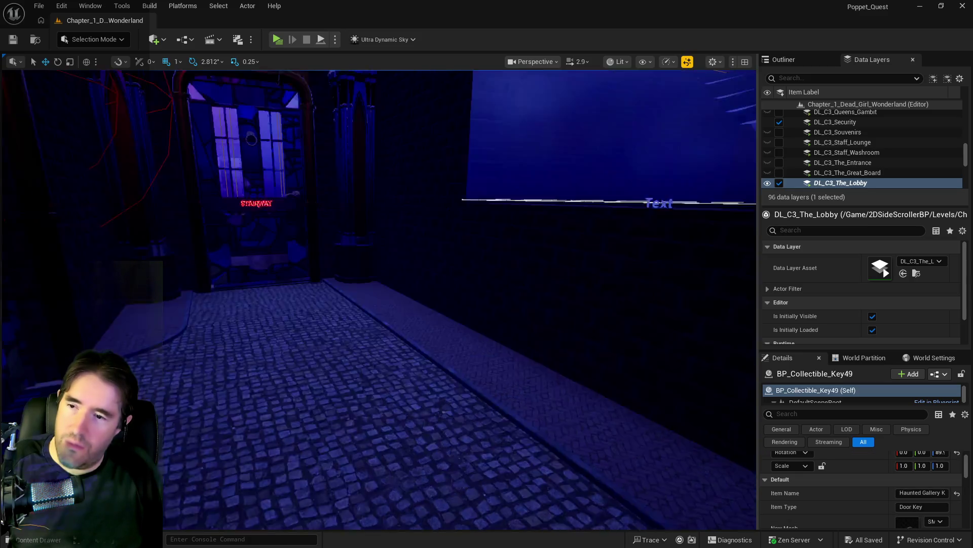
mouse_move(456, 299)
mouse_down()
mouse_move(431, 264)
mouse_move(479, 328)
mouse_up()
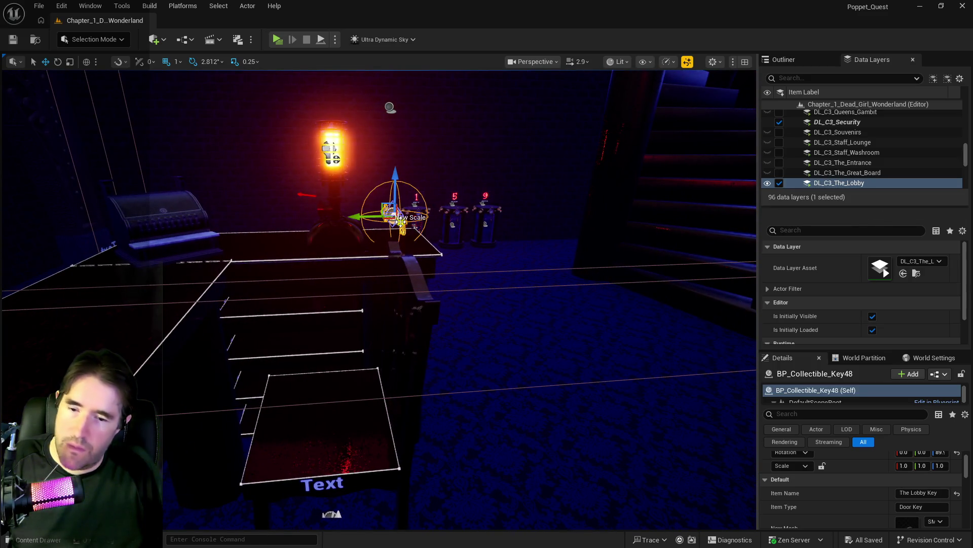
drag(414, 239, 415, 238)
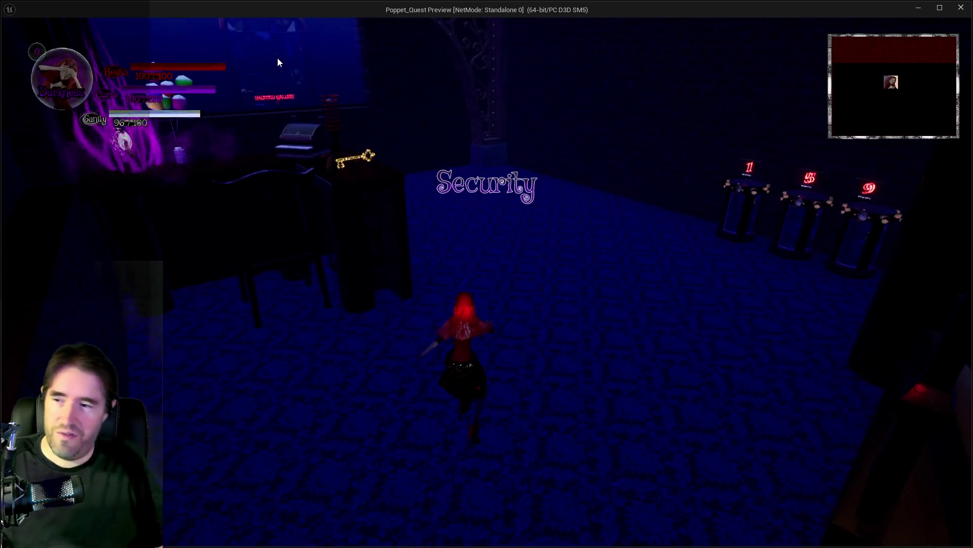
Walk toward the desk, pick a card in the collection, leave the tarot screen, and pause.
click(373, 198)
key(w)
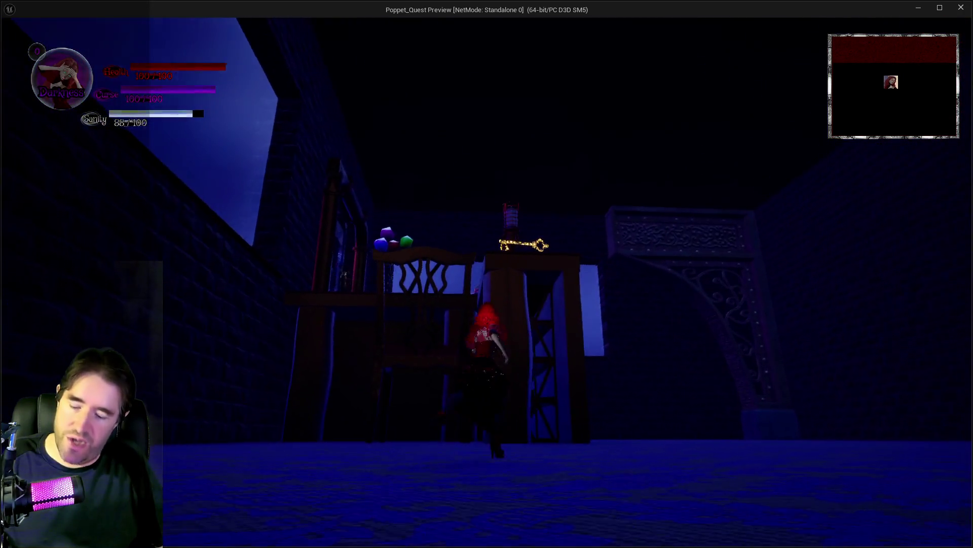
key(Tab)
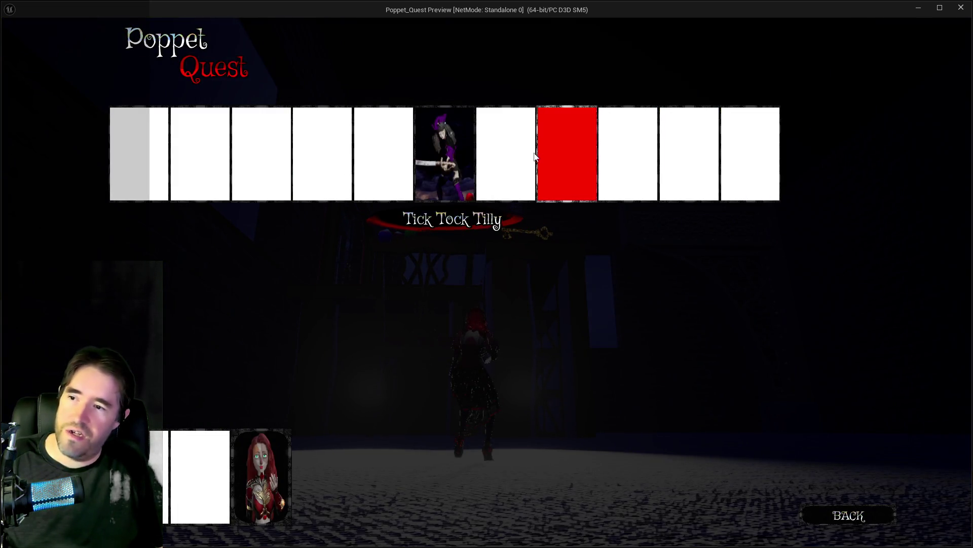
click(567, 157)
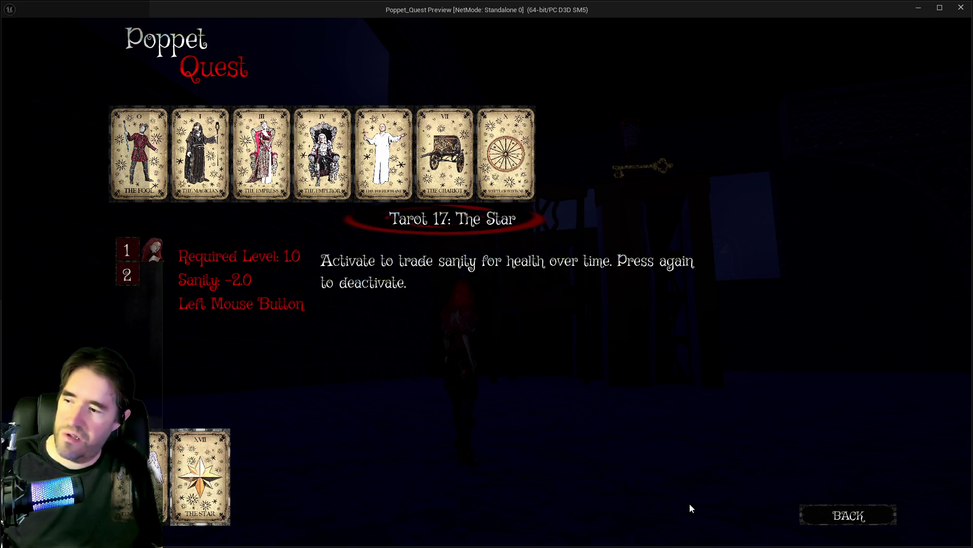
click(824, 517)
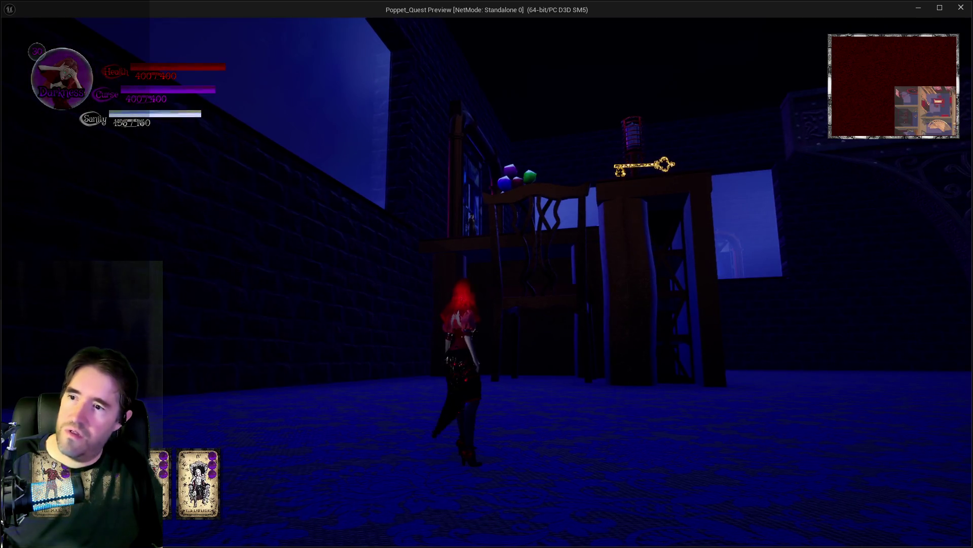
key(Escape)
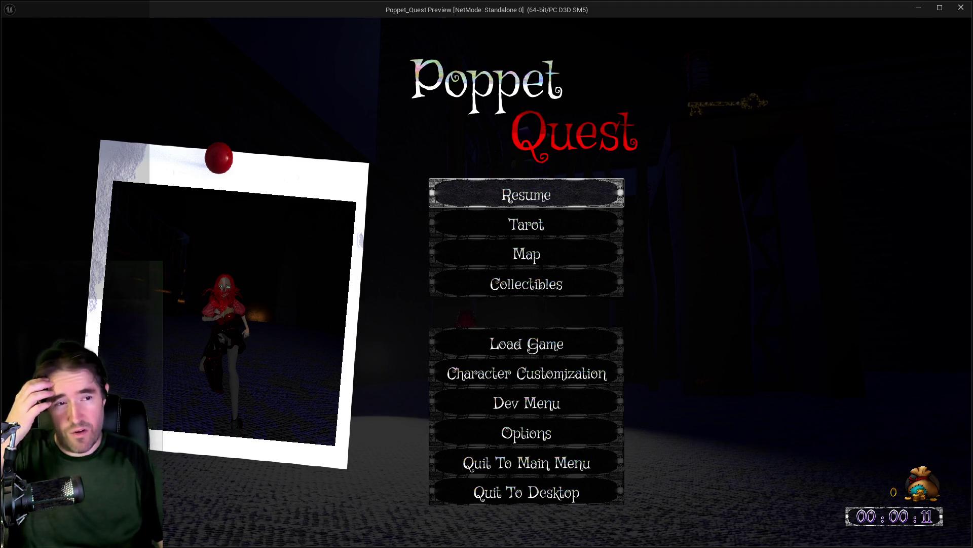
Resume the game and walk under the chair to pick up The Lobby Key.
click(580, 195)
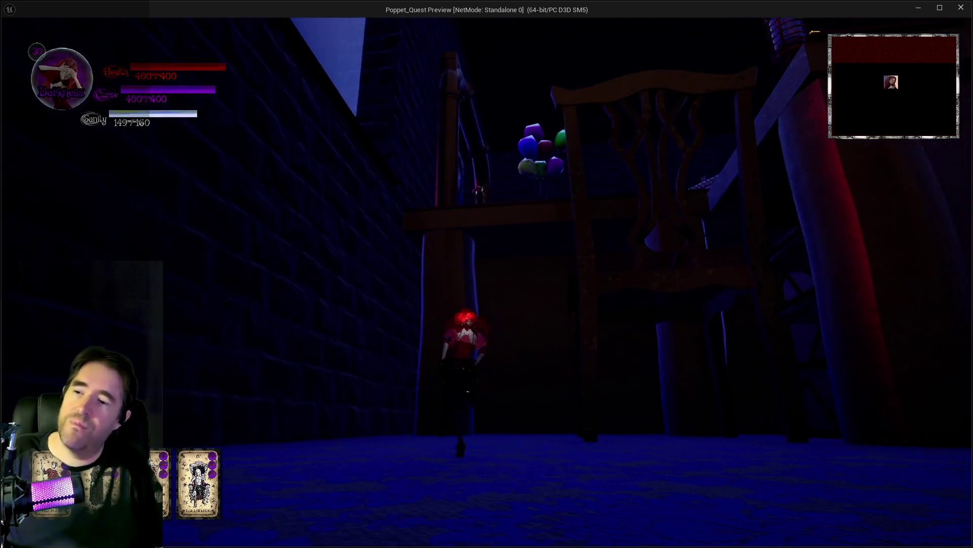
key(w)
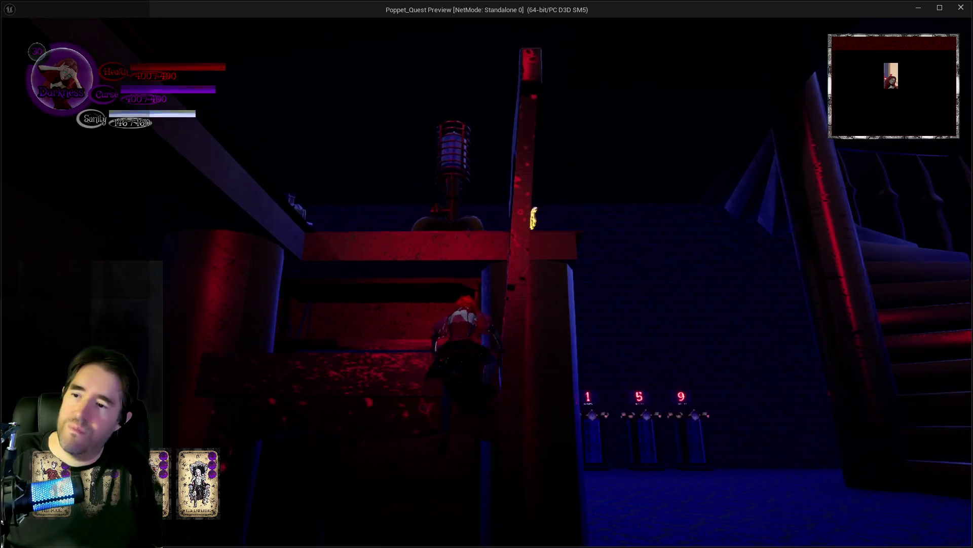
key(w)
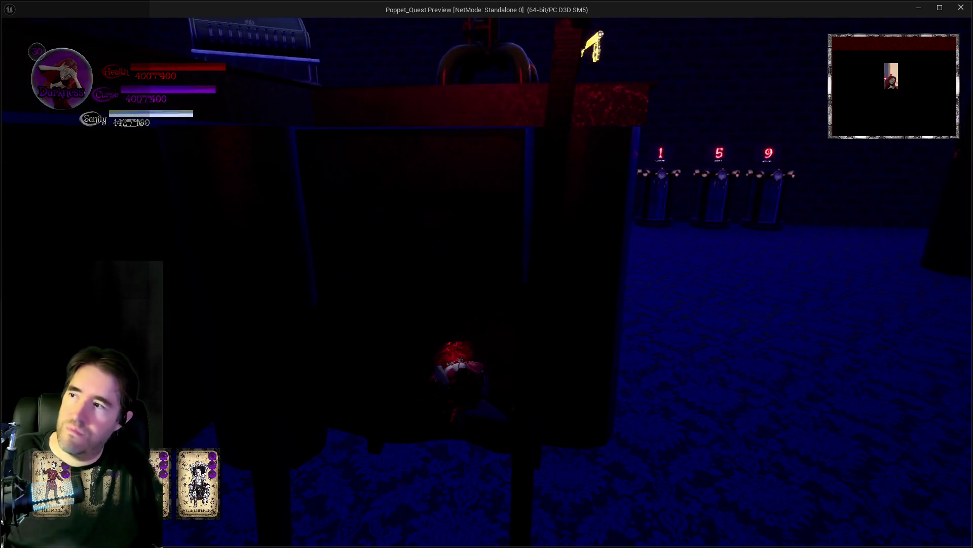
key(w)
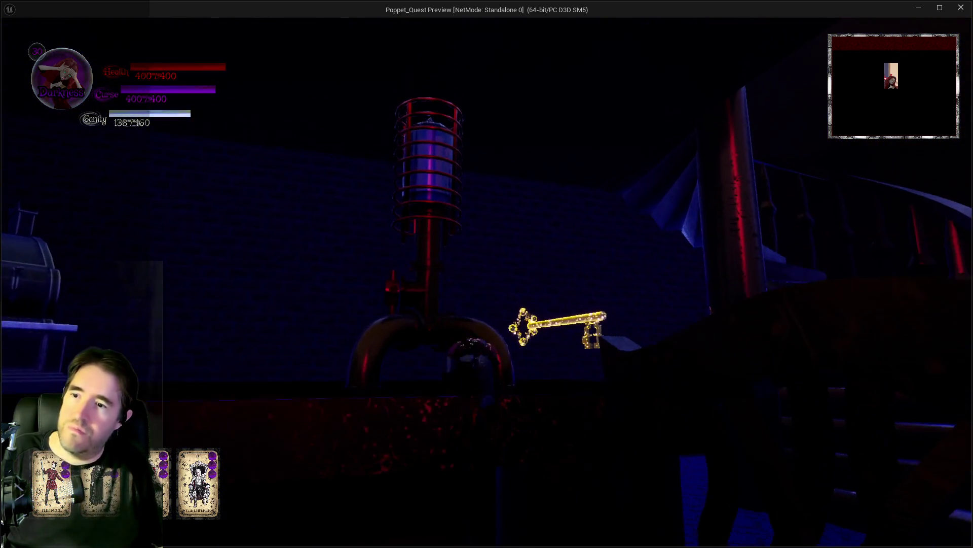
key(w)
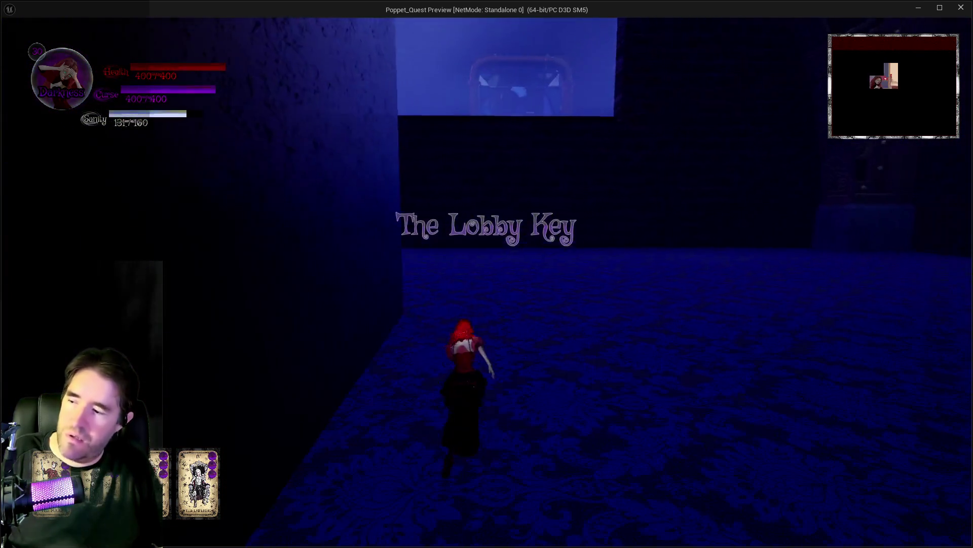
Resume again, run to The Lobby doorway, and fire a spell toward it.
key(Escape)
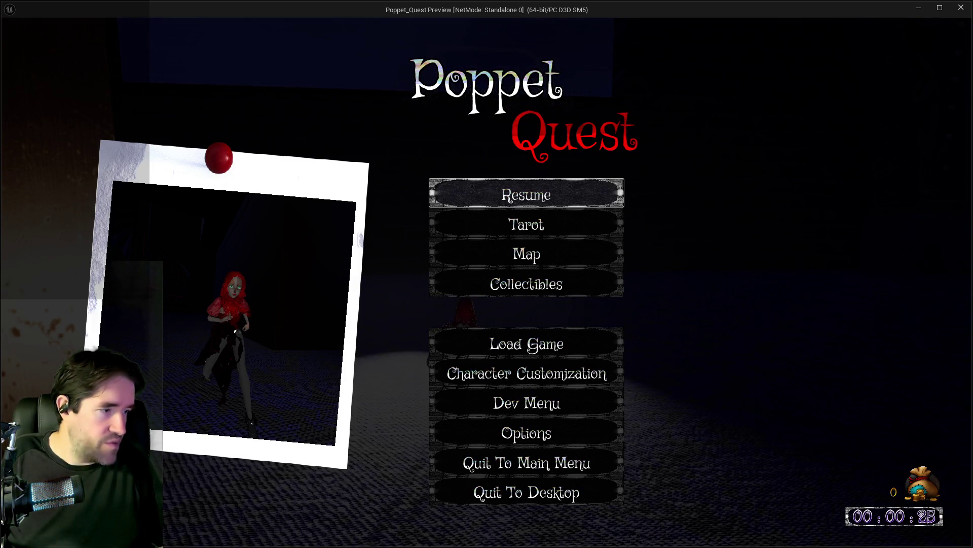
click(591, 202)
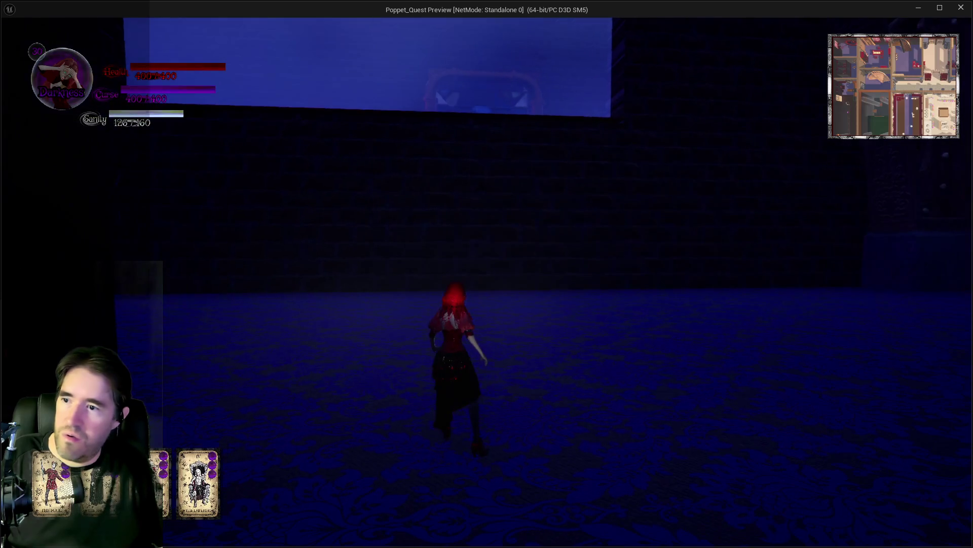
key(w)
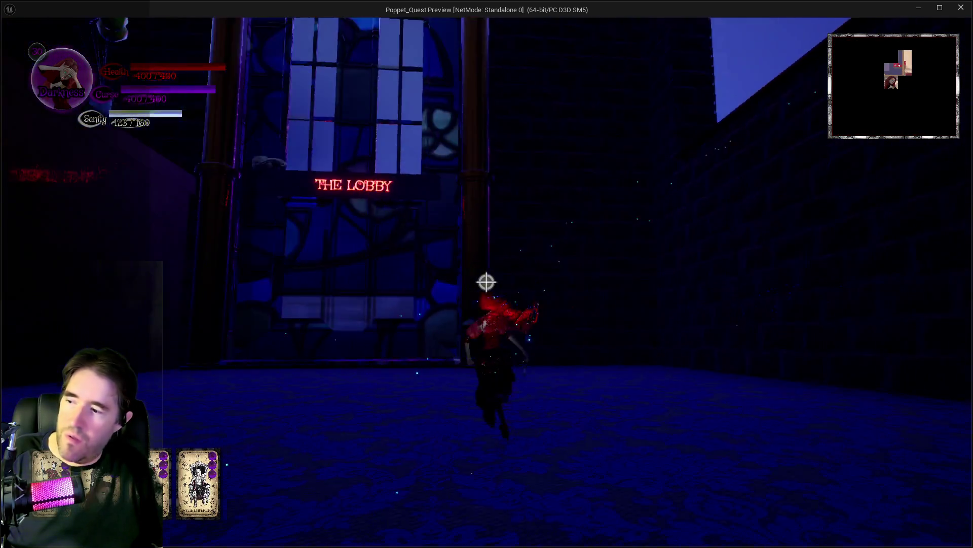
key(w)
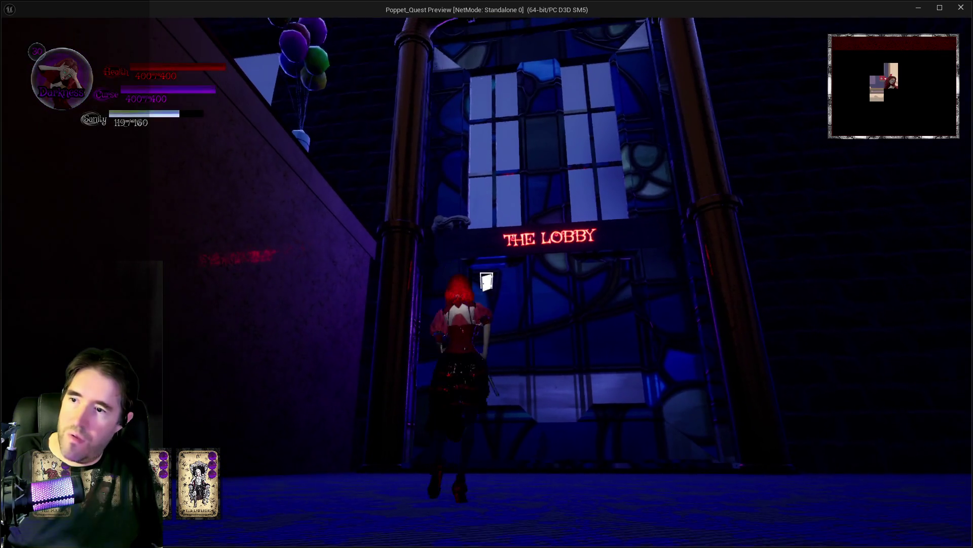
key(s)
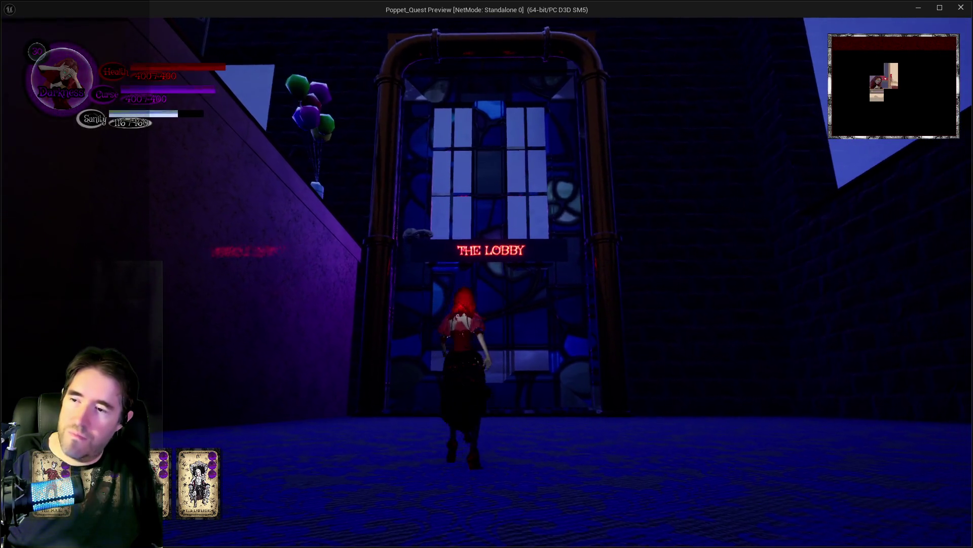
key(a)
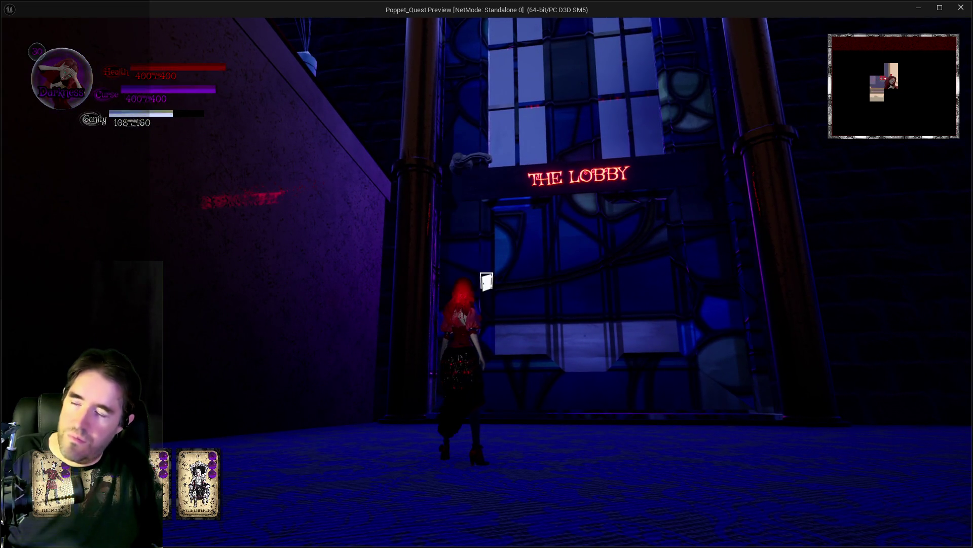
right_click(486, 282)
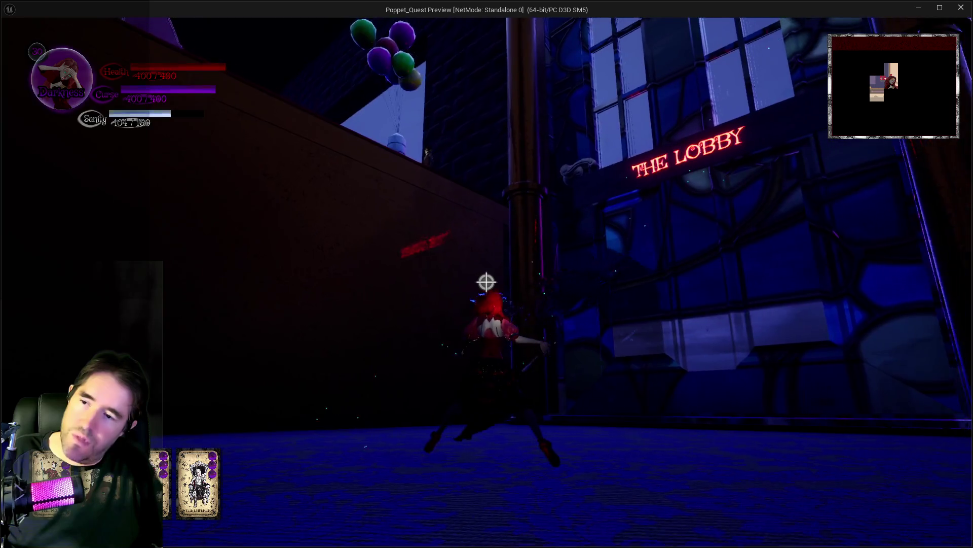
click(486, 282)
Run down the street past the Souvenirs door into the Haunted Gallery corridor, then return to the editor.
key(w)
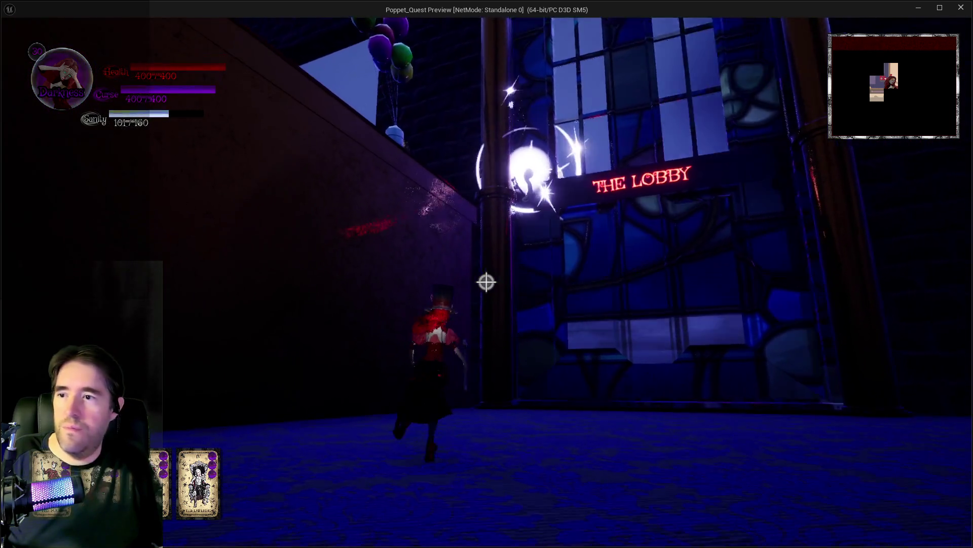
key(w)
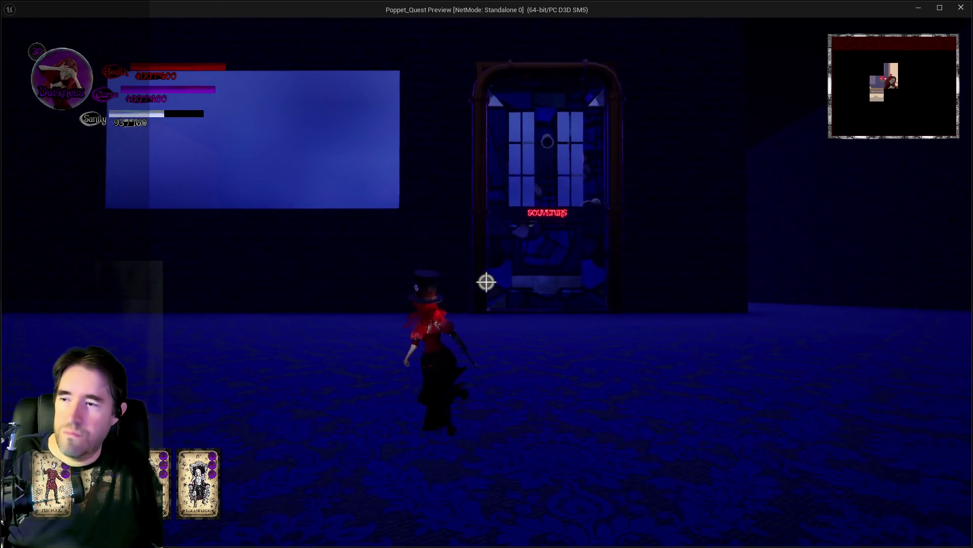
key(w)
key(w)
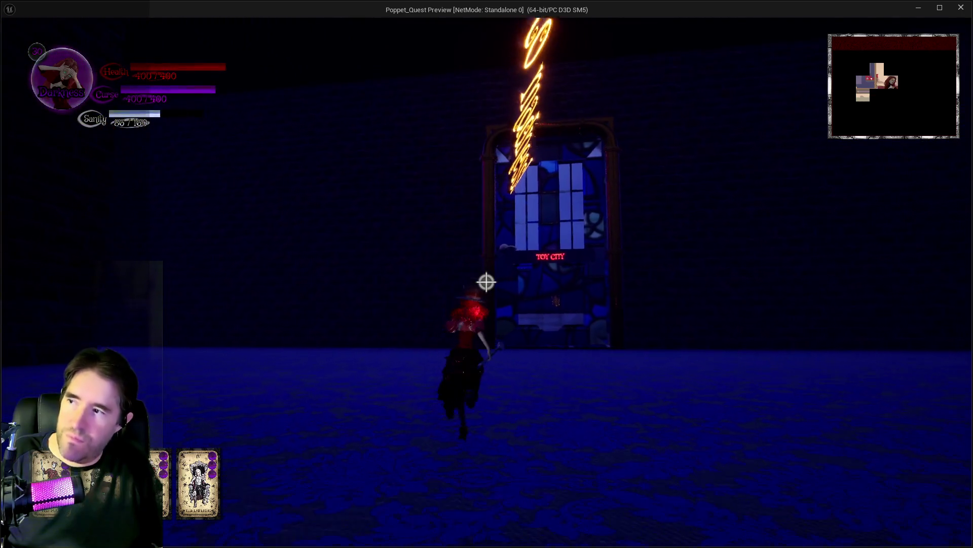
key(w)
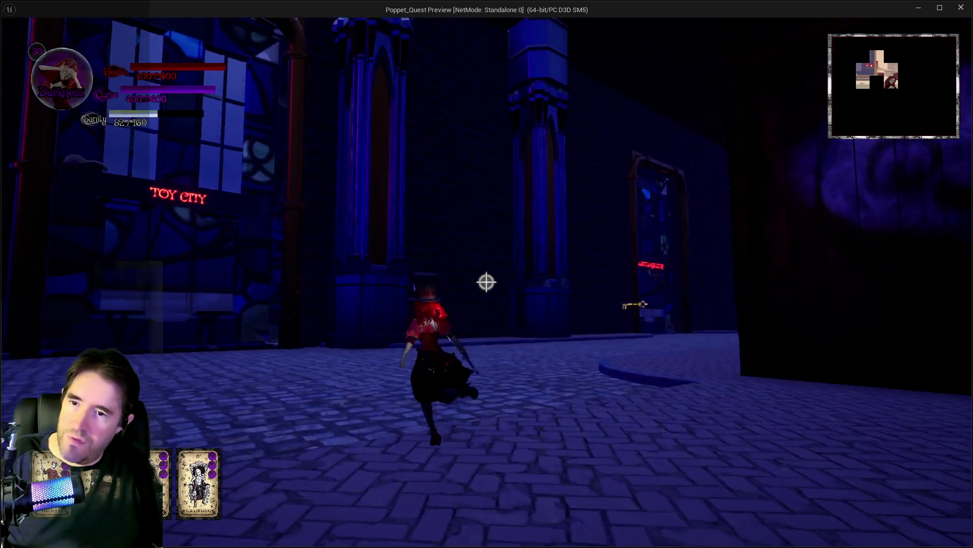
key(w)
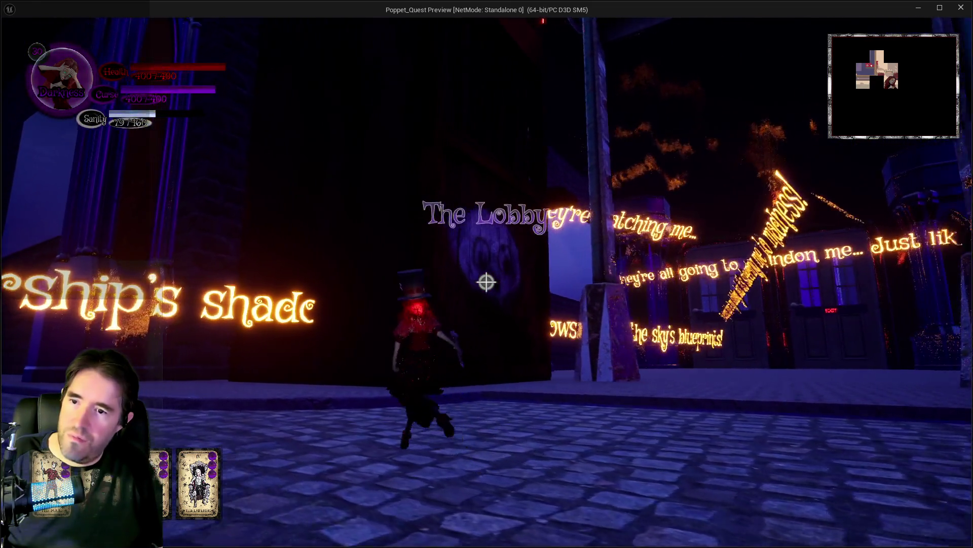
key(w)
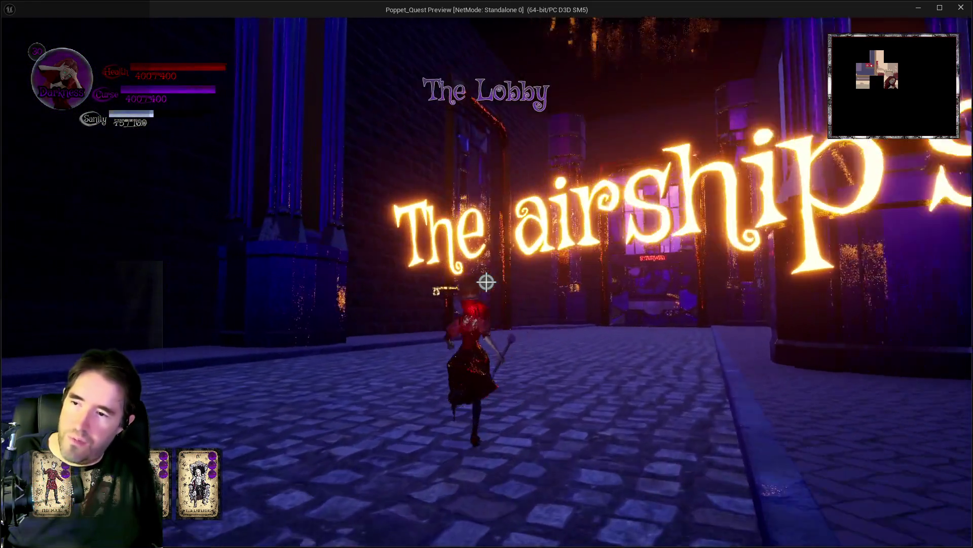
key(w)
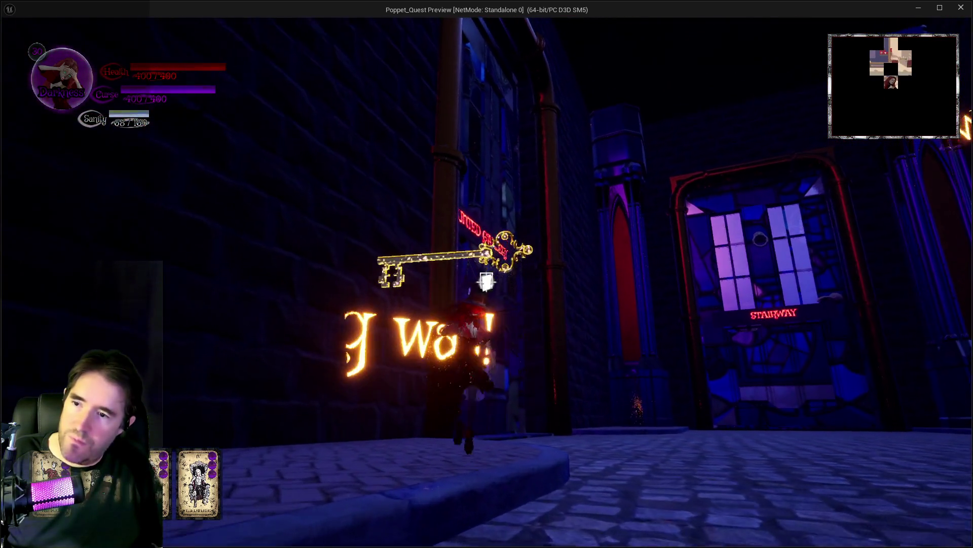
key(w)
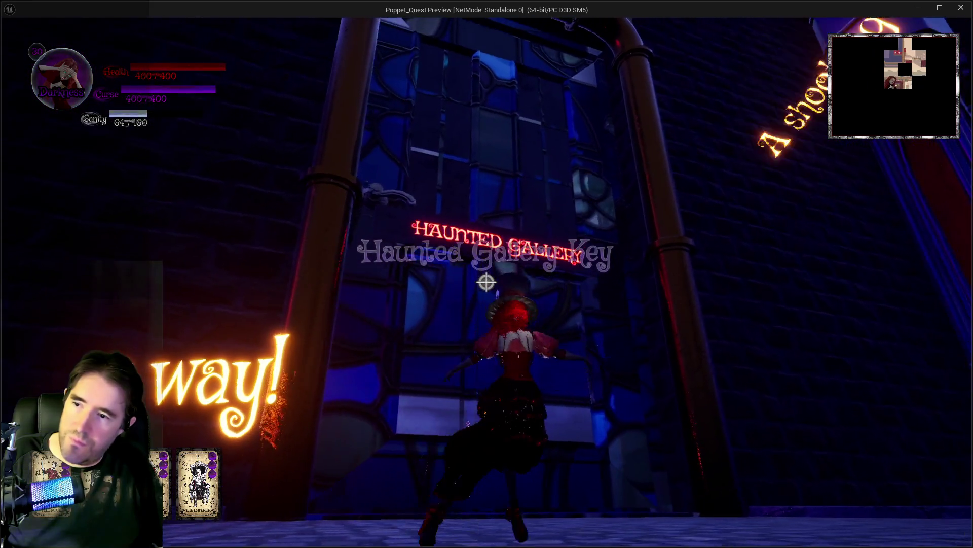
key(s)
key(w)
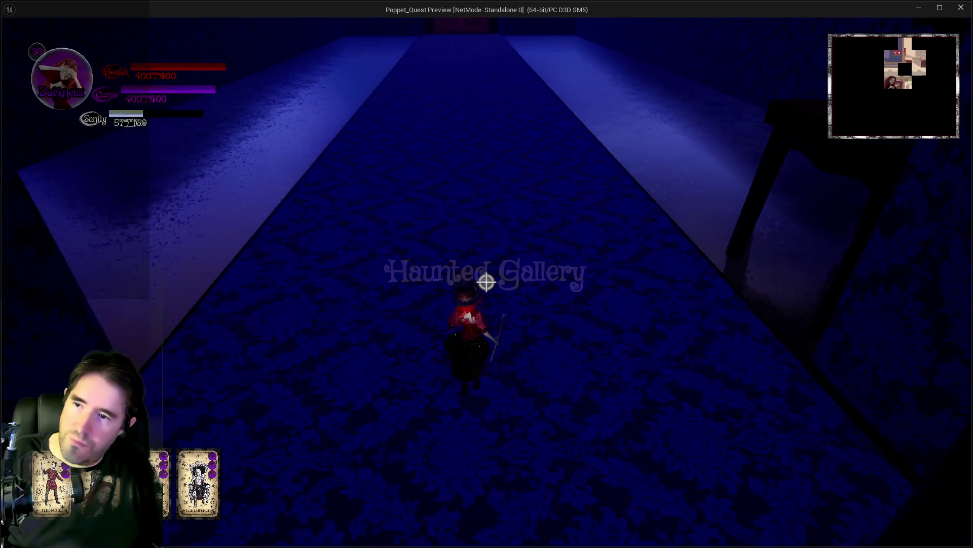
key(w)
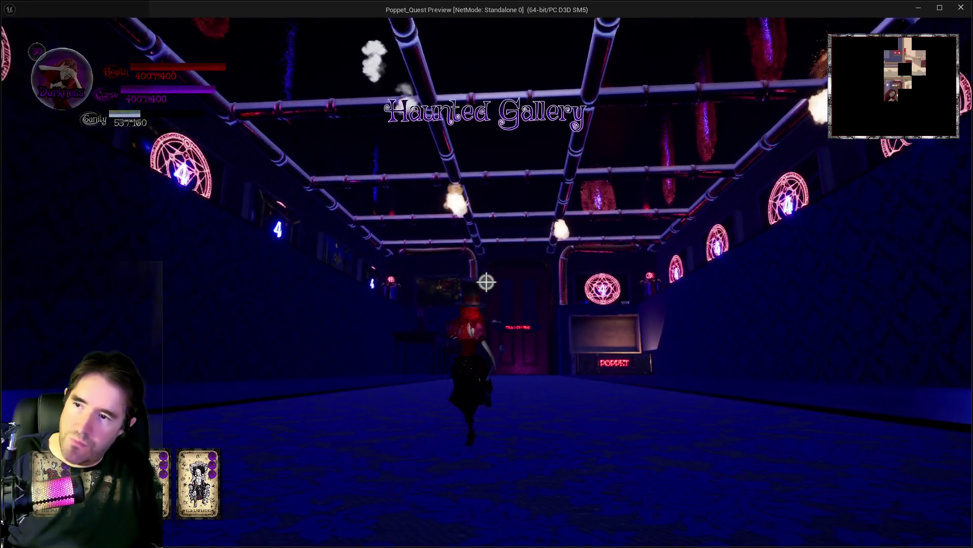
key(alt+Tab)
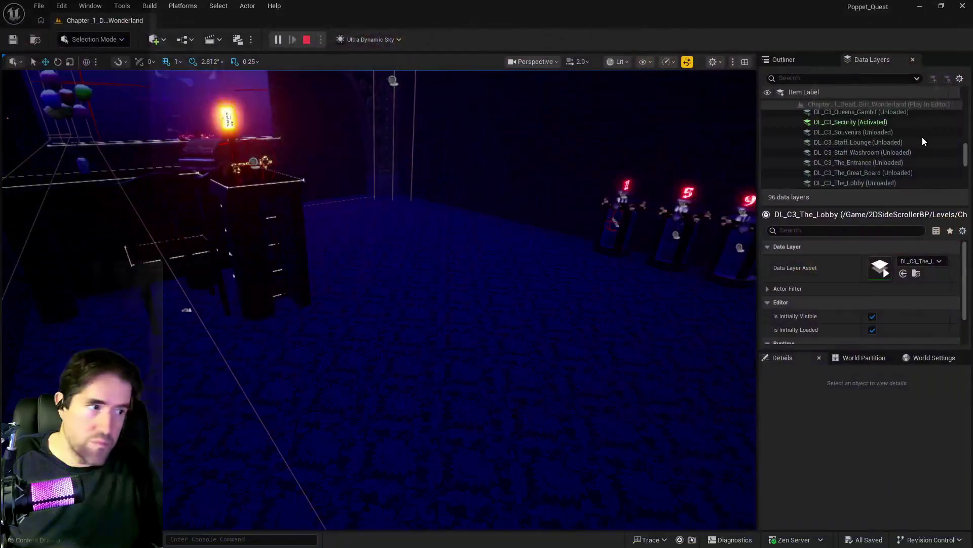
Stop the play test, select BP_Room_Info_Toy_City_The_Lobby, and set its Scale Z to 34.
key(Escape)
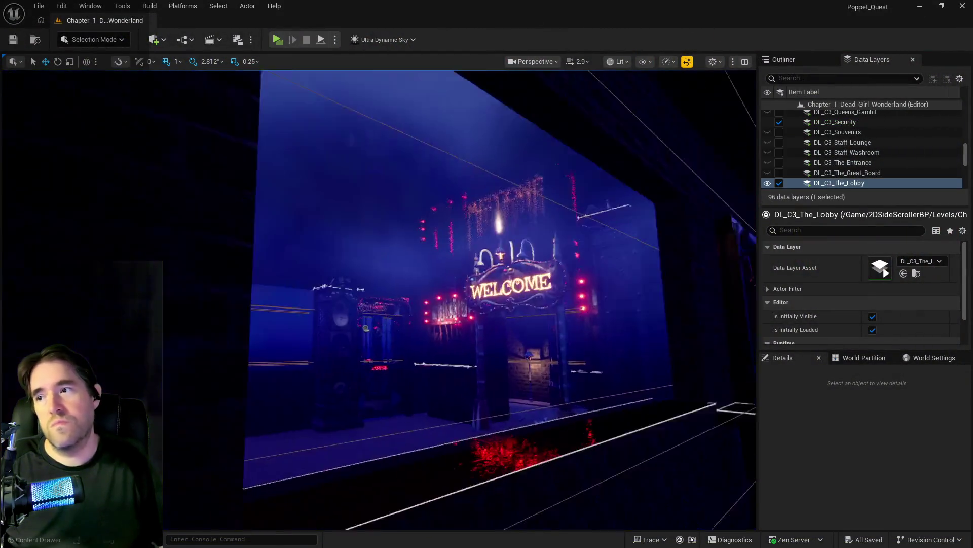
scroll(462, 227, down, 3)
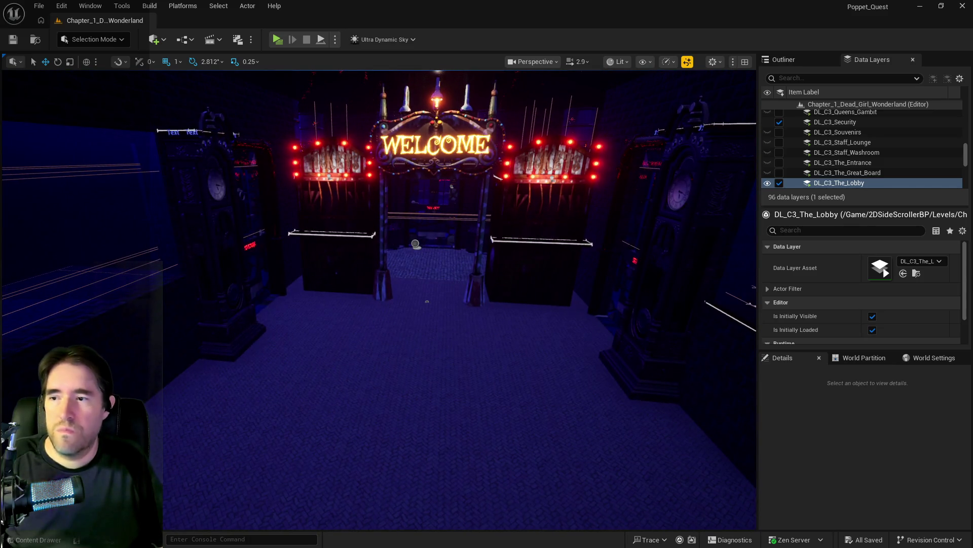
click(416, 244)
scroll(415, 244, up, 5)
scroll(864, 460, down, 2)
drag(750, 439, 659, 431)
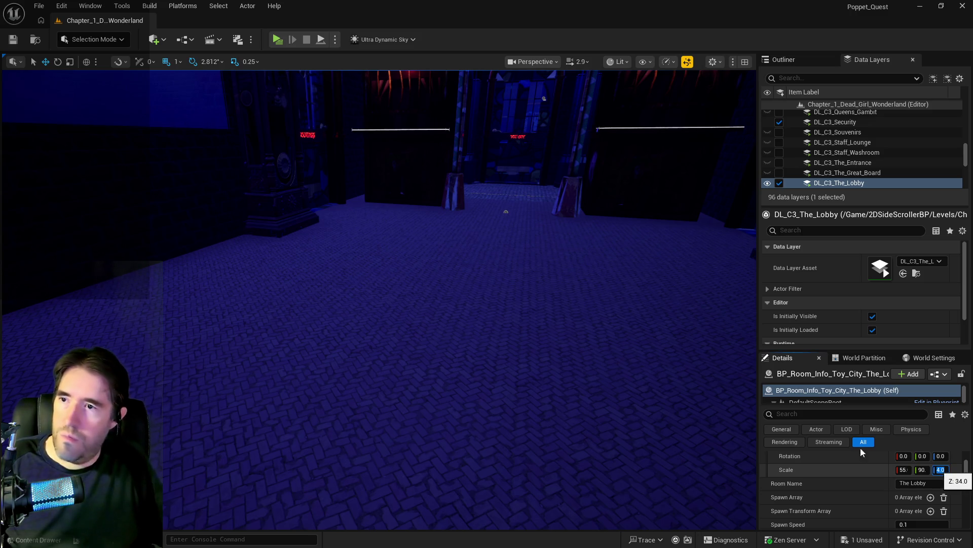
key(Return)
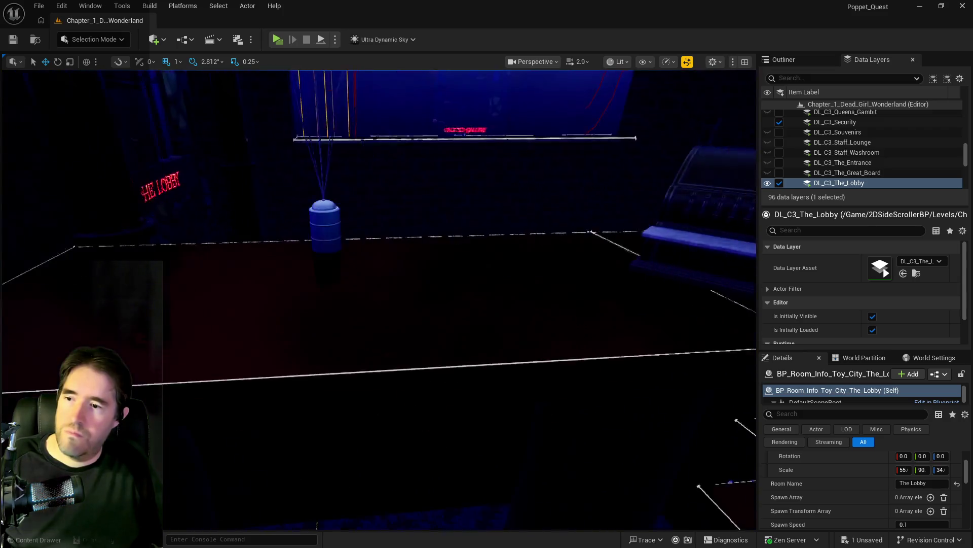